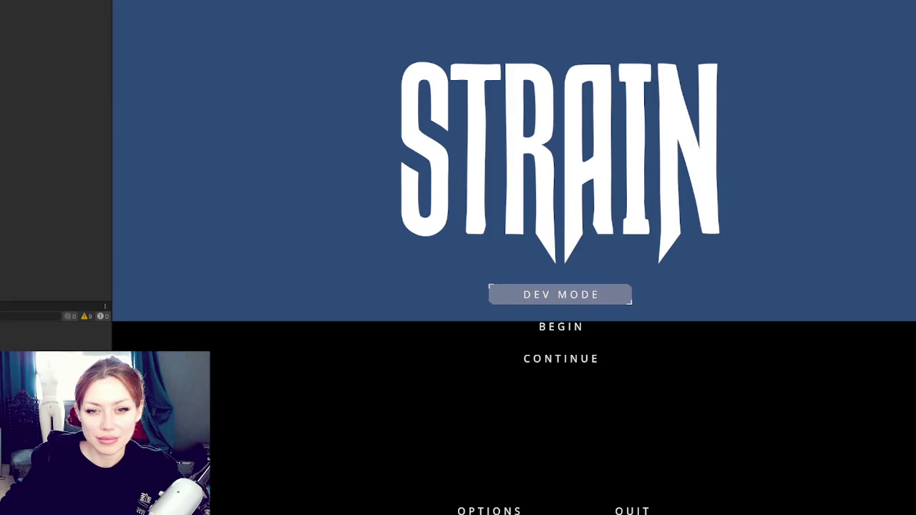
# Launch Strain in DEV MODE from the title menu and wait for the backyard scene to load
pyautogui.click(592, 299)
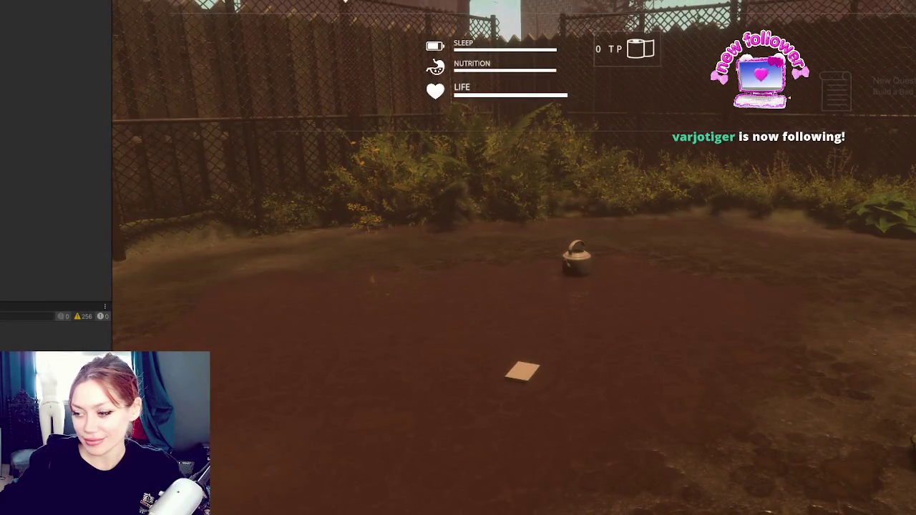
# Lower Master Volume to near minimum, confirm it stuck by reopening settings, then stop Play mode
pyautogui.press('Escape')
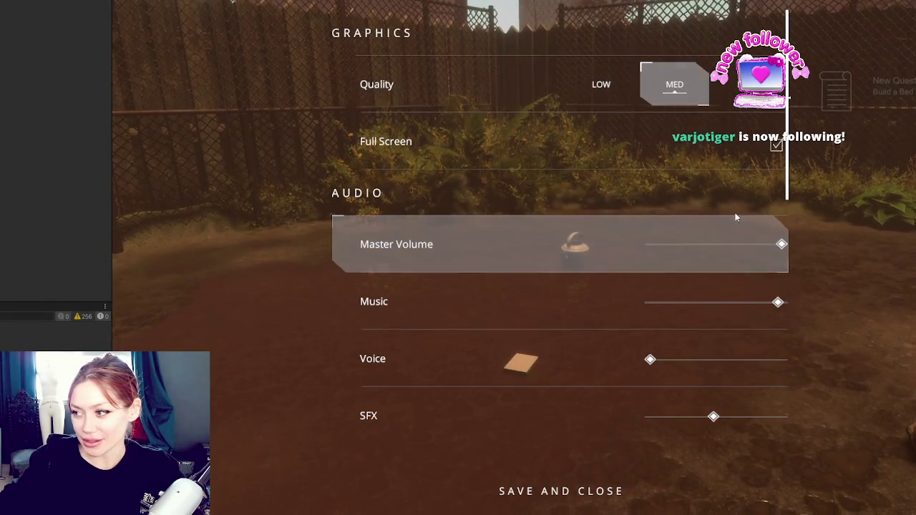
pyautogui.moveTo(785, 243); pyautogui.dragTo(609, 261)
pyautogui.press('Escape')
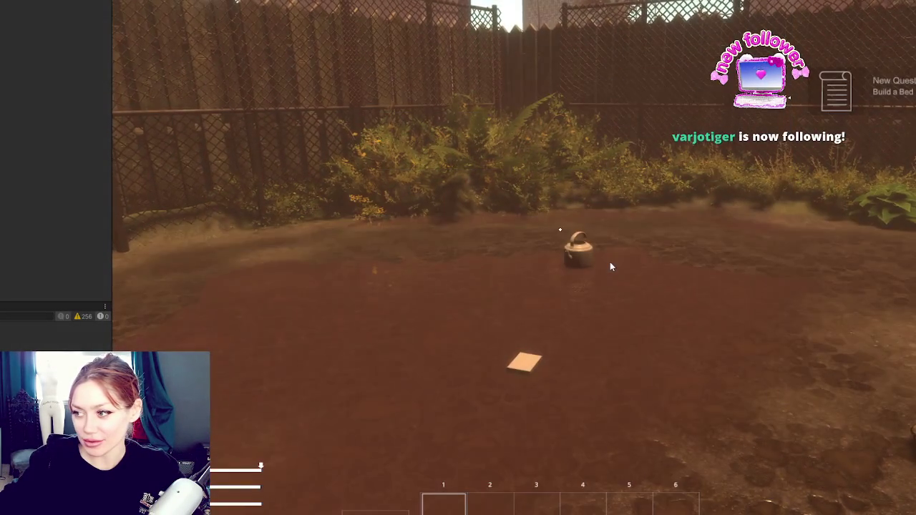
pyautogui.press('Escape')
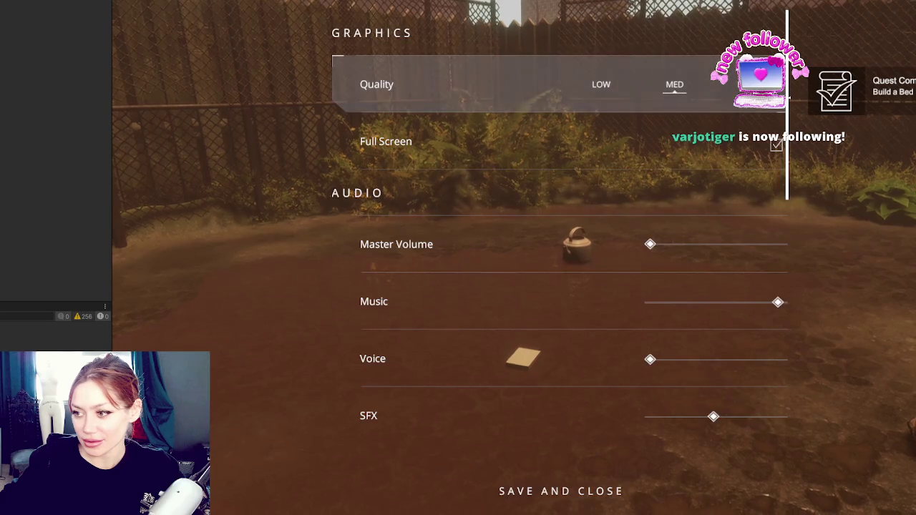
pyautogui.press('Escape')
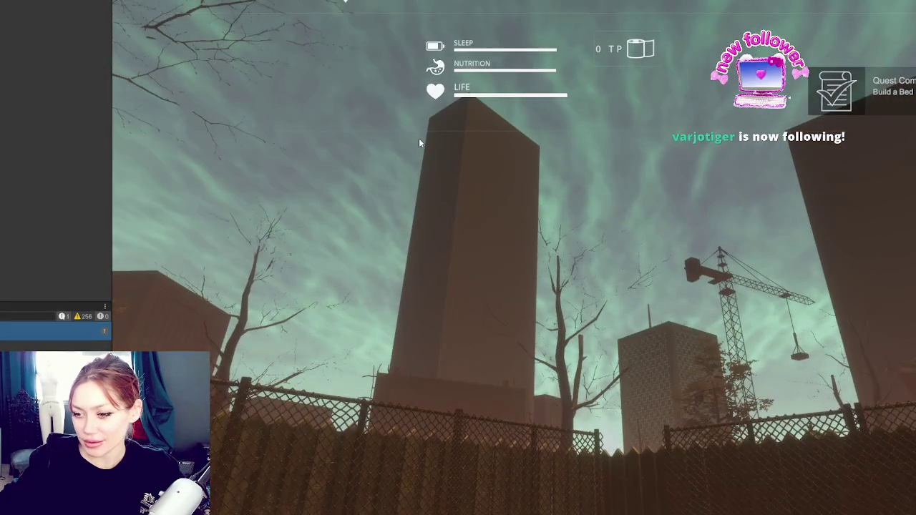
pyautogui.hotkey('ctrl', 'p')
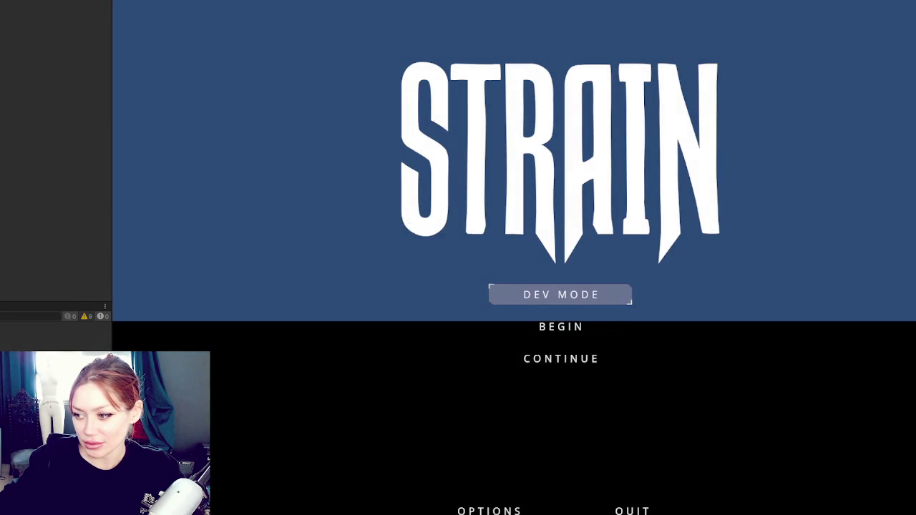
# Open the Strain OPTIONS screen, where Master Volume shows back at full
pyautogui.click(497, 509)
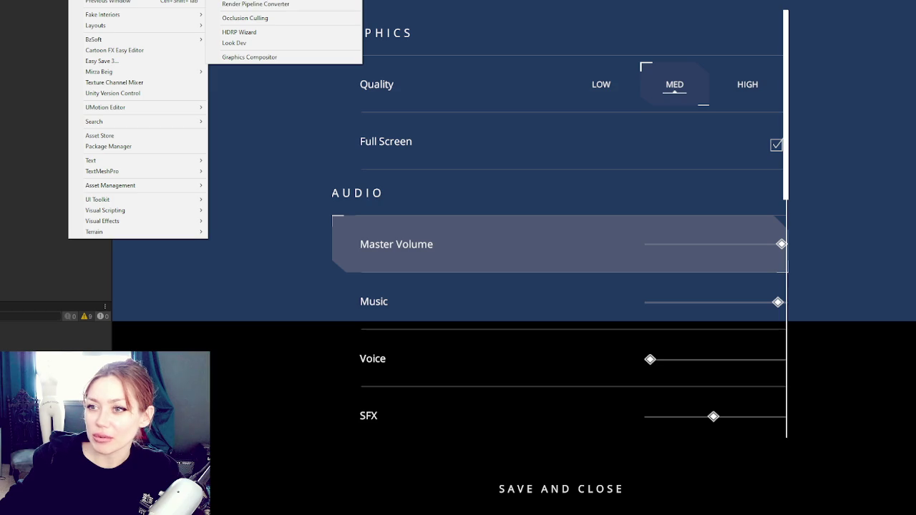
pyautogui.press('Escape')
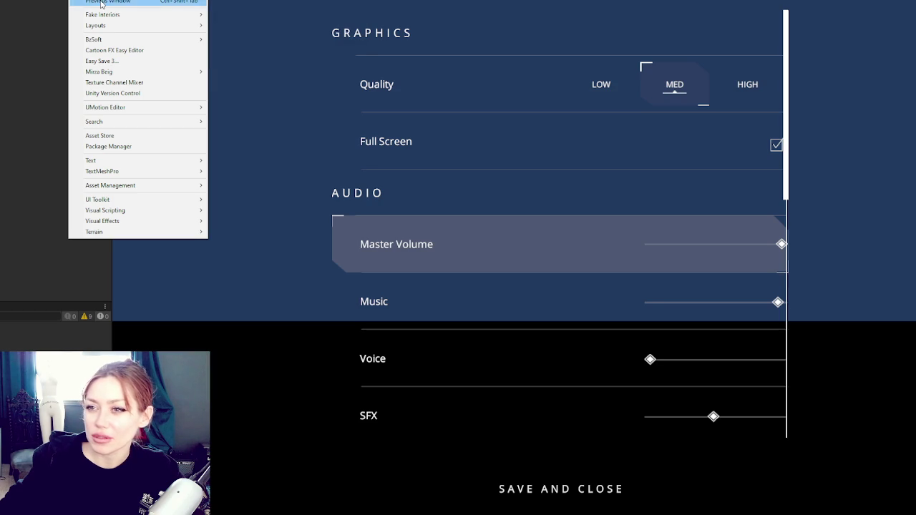
# Open Tools > Easy Save 3, then exit Play mode so the editor reloads
pyautogui.click(102, 60)
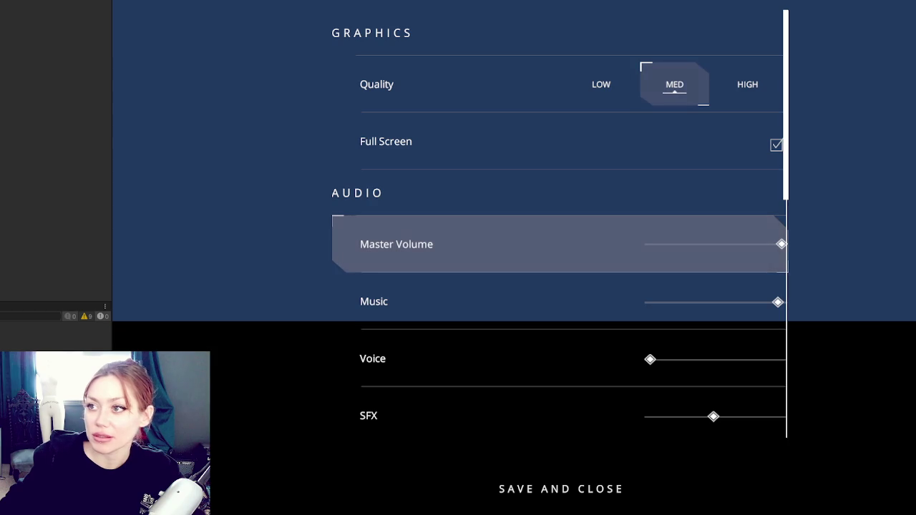
pyautogui.hotkey('ctrl', 'p')
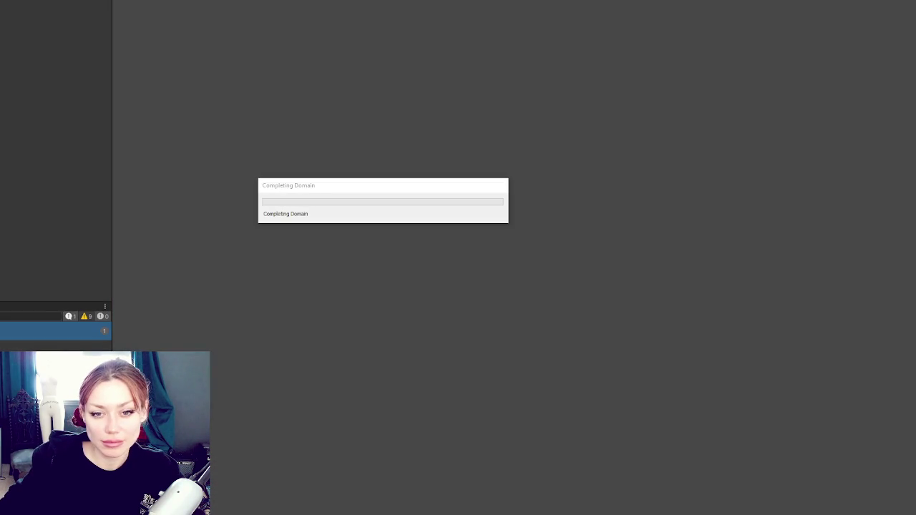
# Enter Play mode again with Ctrl+P to bring up the Strain title menu
pyautogui.hotkey('ctrl', 'p')
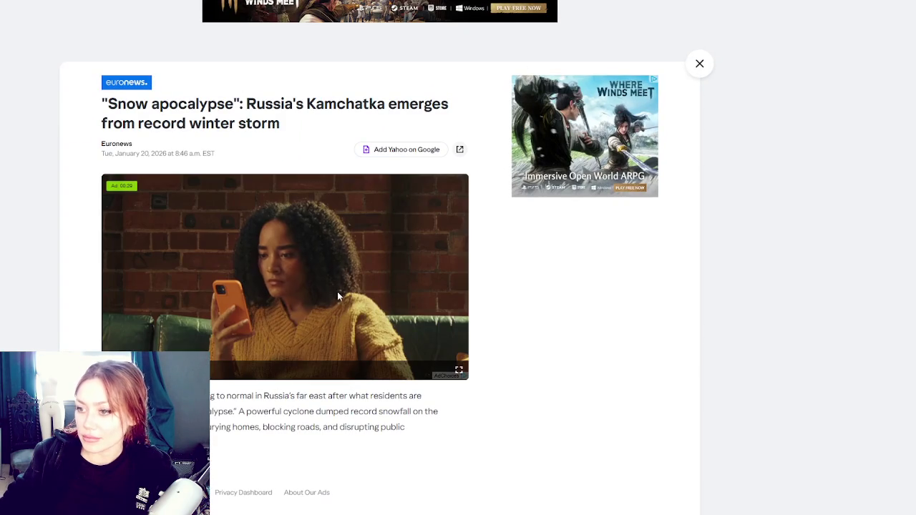
# Browse the Yahoo News snowstorm article, play its video fullscreen, and pan across the snowbound city photo
pyautogui.scroll(-2, 540, 286)
pyautogui.scroll(-1, 553, 267)
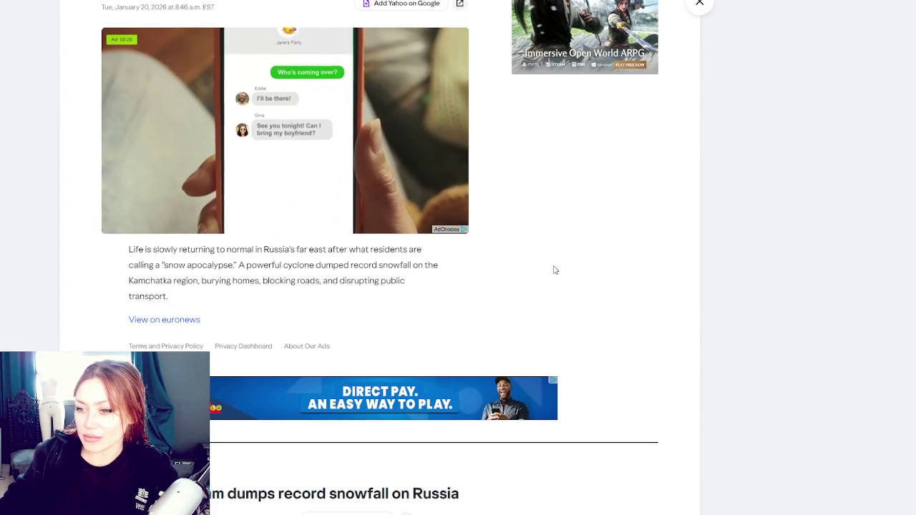
pyautogui.scroll(-4, 524, 249)
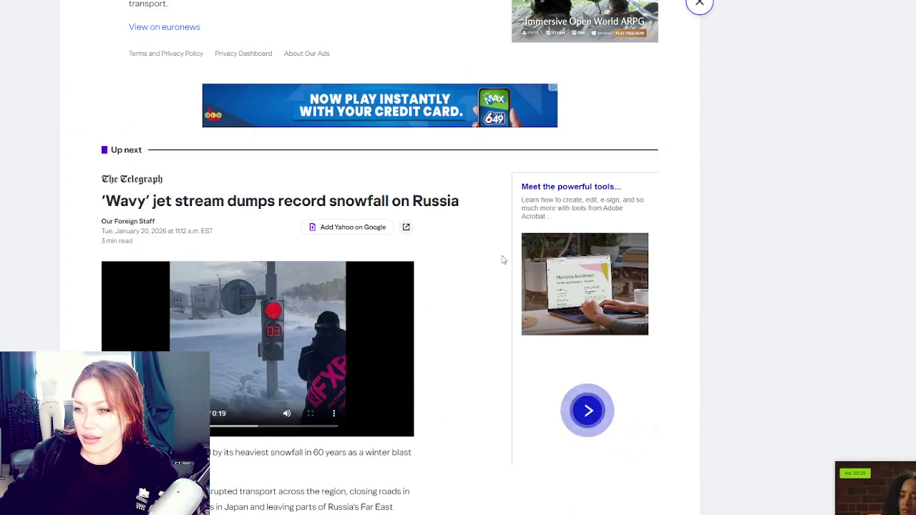
pyautogui.scroll(5, 229, 227)
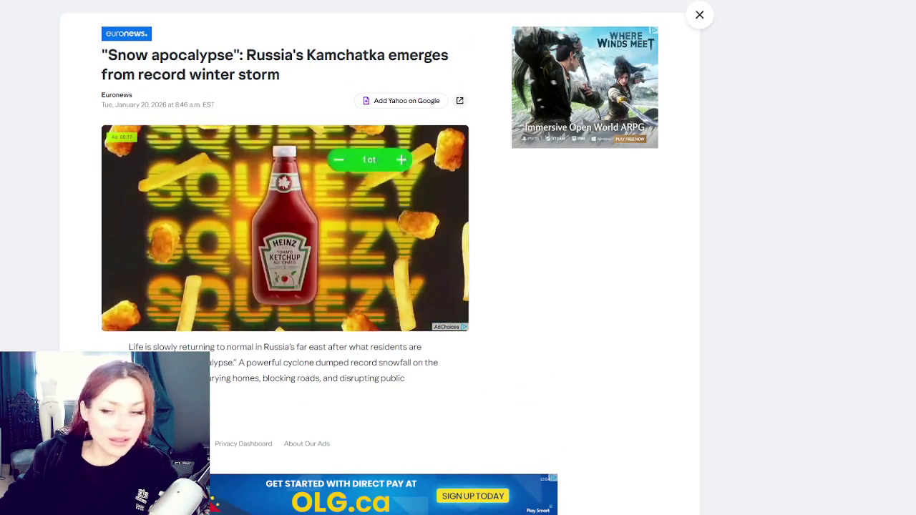
pyautogui.moveTo(380, 282)
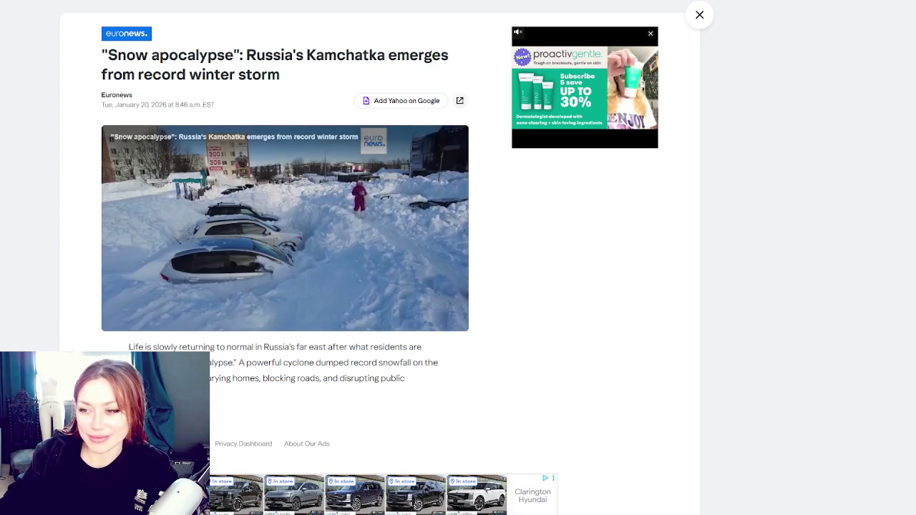
pyautogui.click(457, 322)
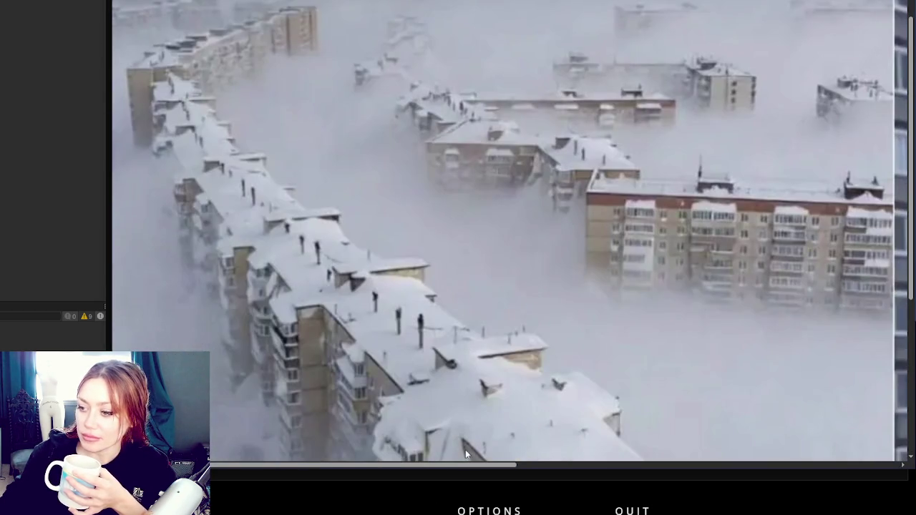
pyautogui.moveTo(469, 465); pyautogui.dragTo(882, 470)
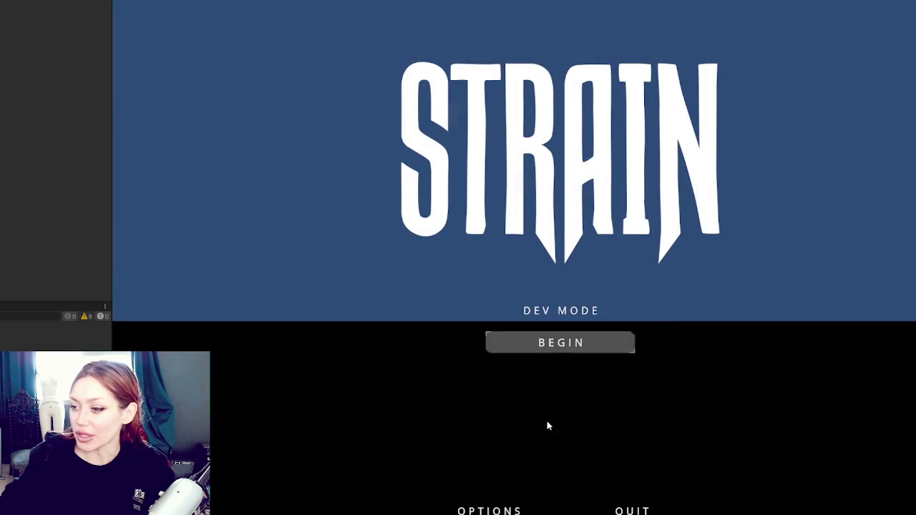
# In OPTIONS, push Master Volume to maximum and save the settings
pyautogui.press('Up')
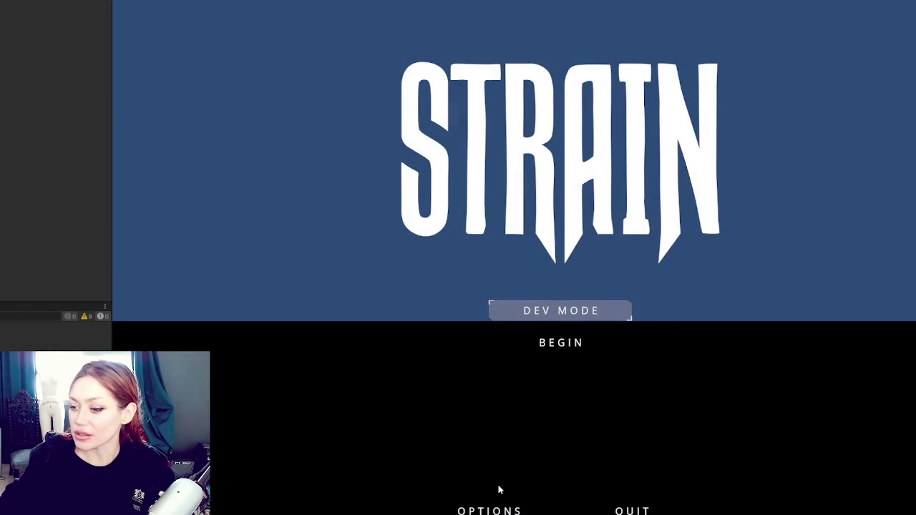
pyautogui.click(491, 509)
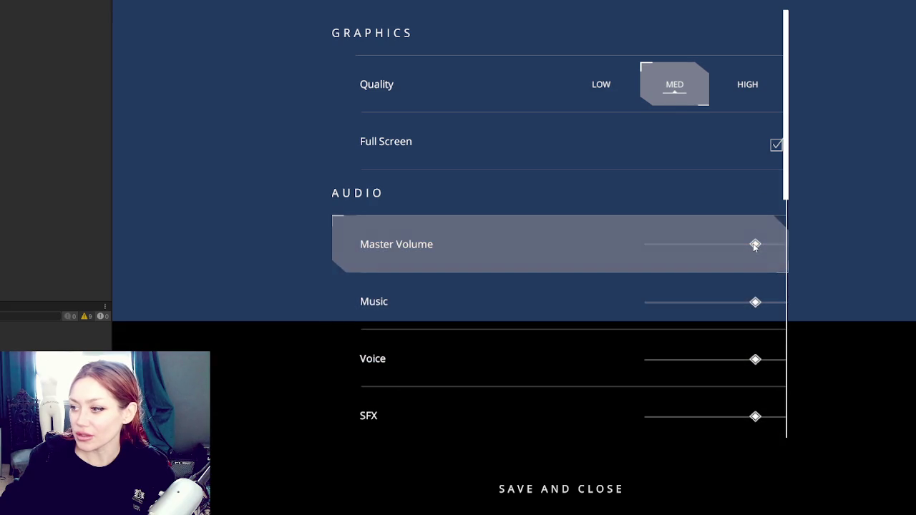
pyautogui.moveTo(755, 245); pyautogui.dragTo(782, 245)
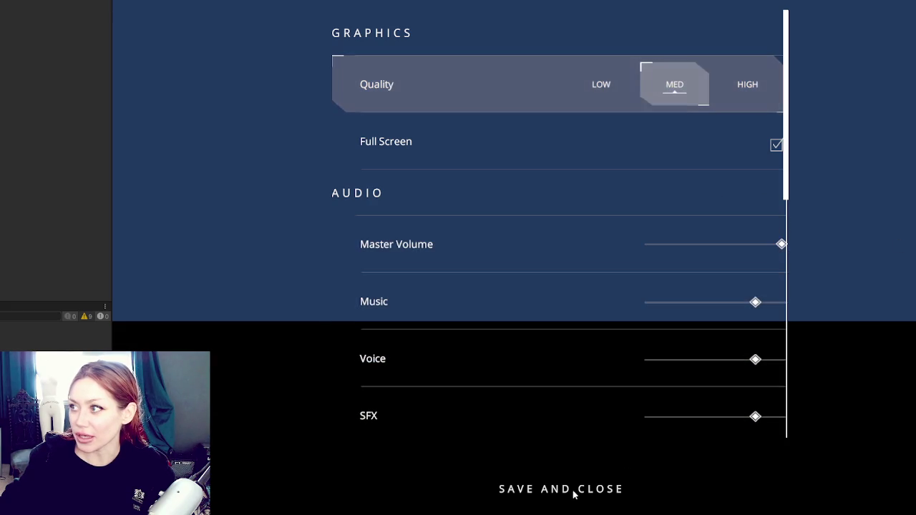
pyautogui.click(573, 491)
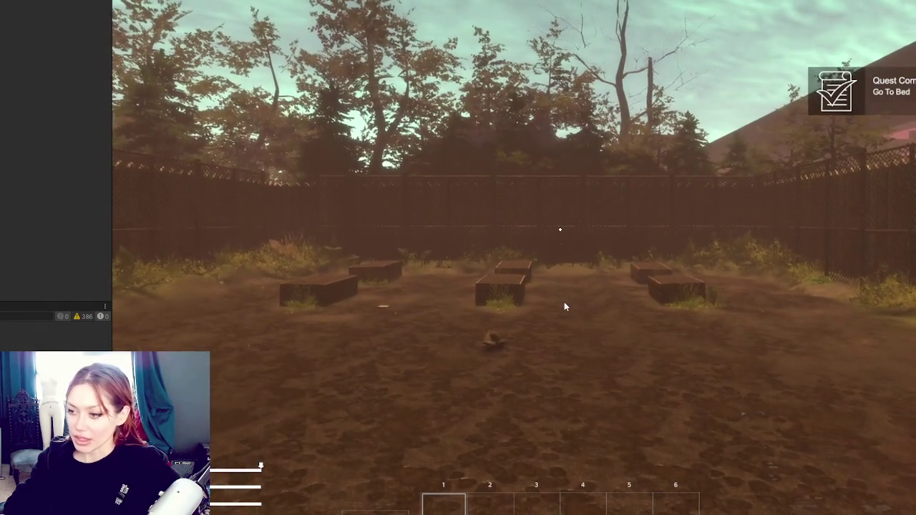
# Reopen the in-game settings, Save and Close the audio settings, then open and dismiss the save menu
pyautogui.click(563, 301)
pyautogui.press('Escape')
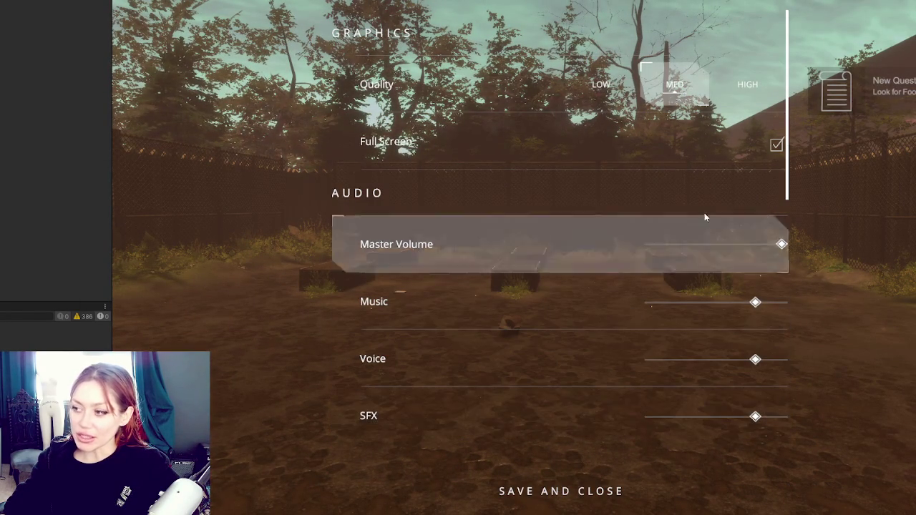
pyautogui.click(591, 494)
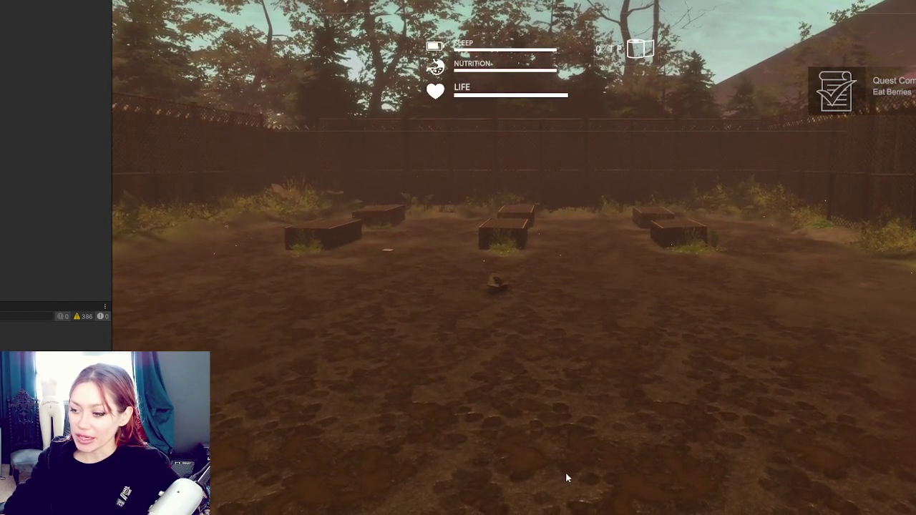
pyautogui.press('Escape')
pyautogui.press('Escape')
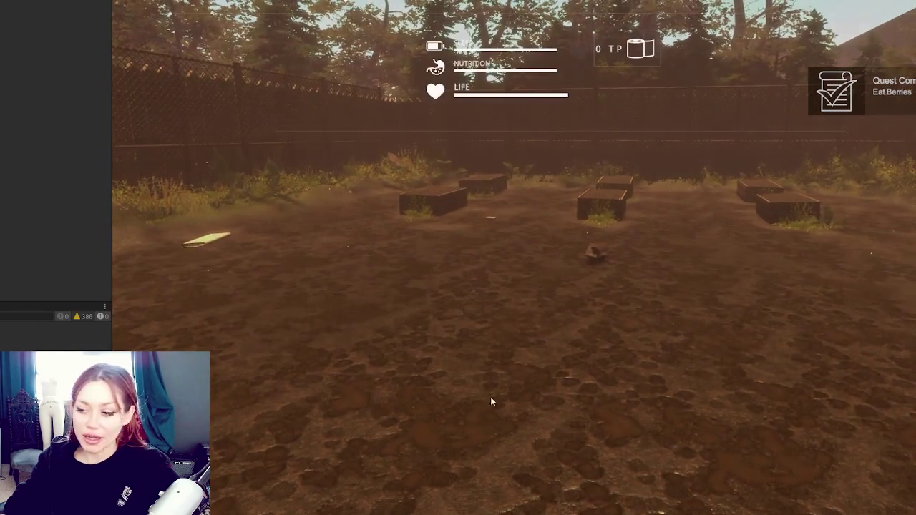
# Refocus the Game view and Create New Save from the save menu
pyautogui.click(491, 401)
pyautogui.press('Escape')
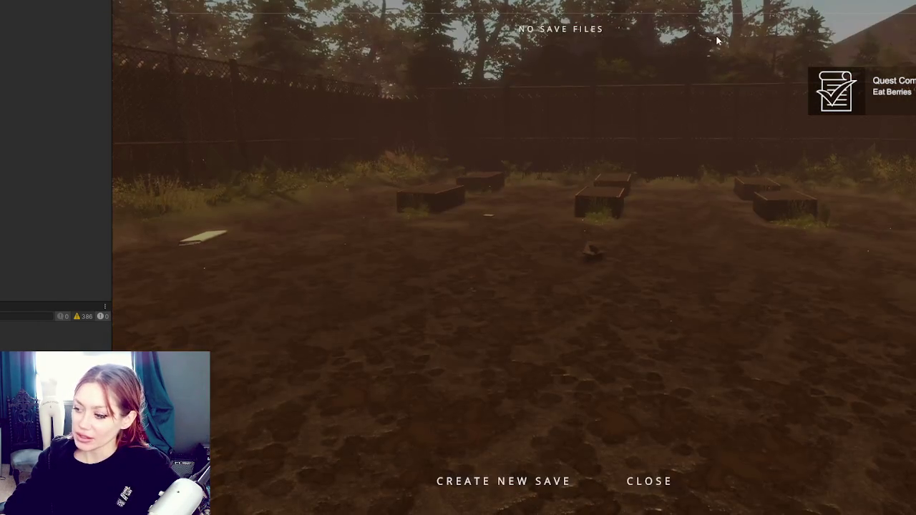
pyautogui.click(527, 479)
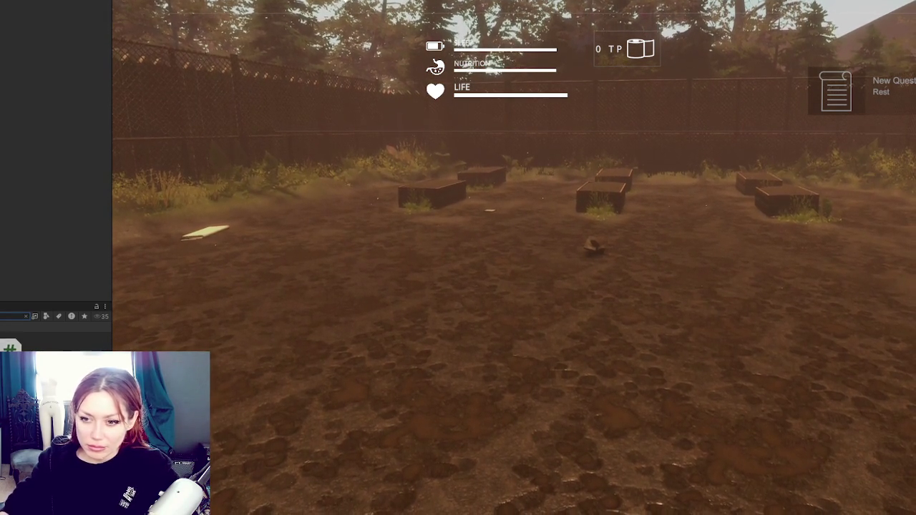
# Open the Project panel's filter-by-type dropdown of asset types
pyautogui.click(45, 315)
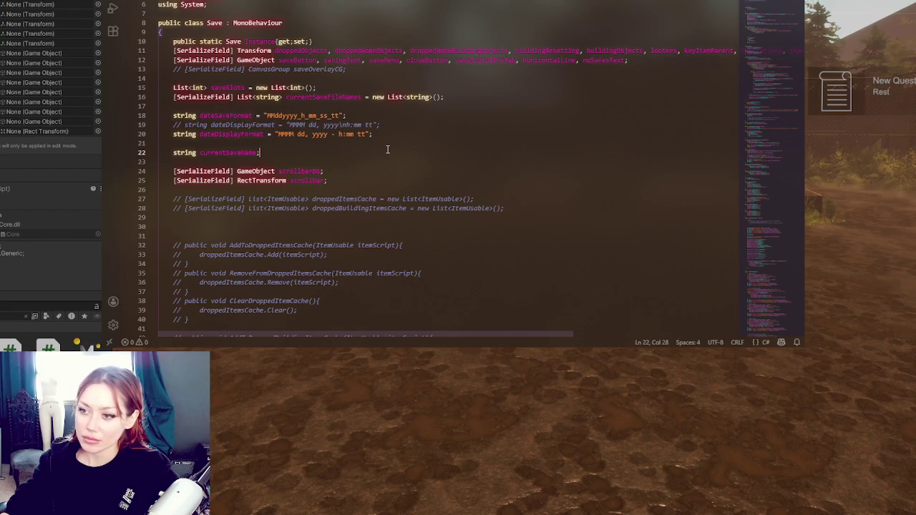
# Select 'settings' on line 78 of the Save script, jump through later occurrences, then view the game
pyautogui.hotkey('shift', 'Right')
pyautogui.hotkey('shift', 'Right')
pyautogui.hotkey('shift', 'Right')
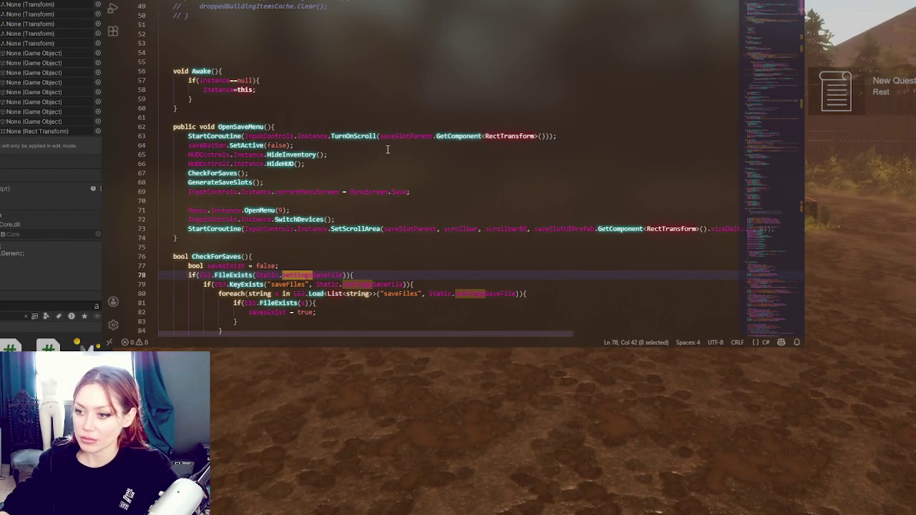
pyautogui.scroll(-3, 387, 149)
pyautogui.scroll(-2, 387, 149)
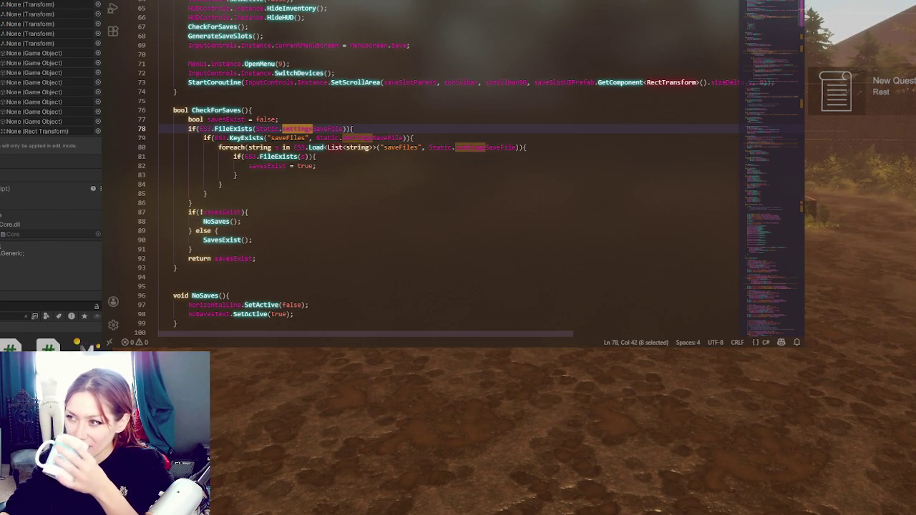
pyautogui.press('F3')
pyautogui.press('F3')
pyautogui.press('F3')
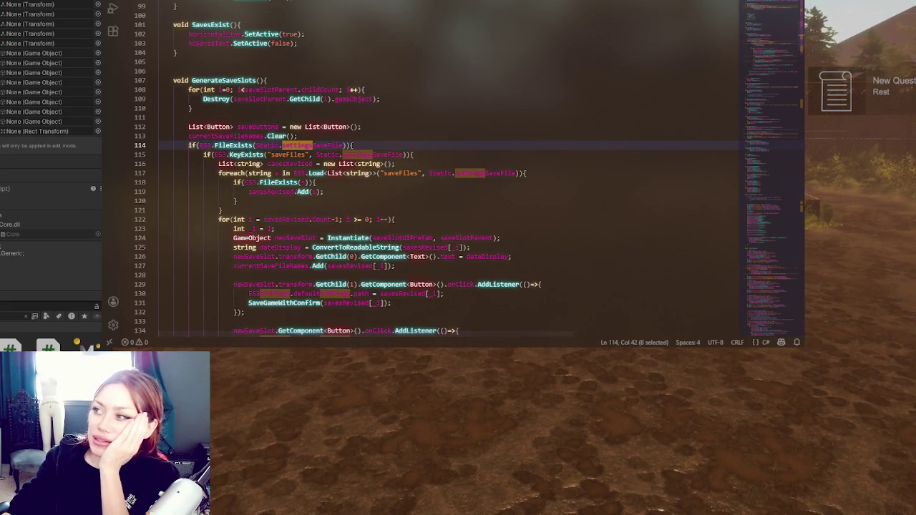
pyautogui.hotkey('alt', 'Tab')
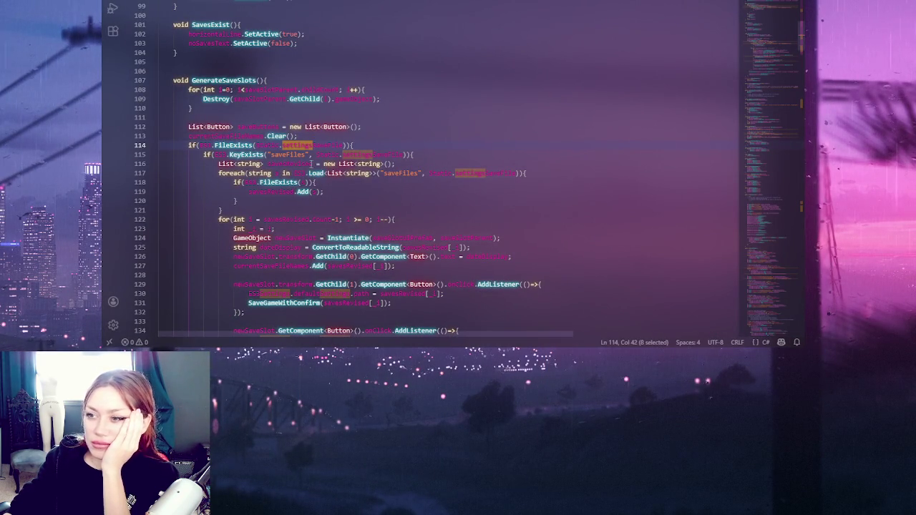
pyautogui.scroll(-1, 165, 71)
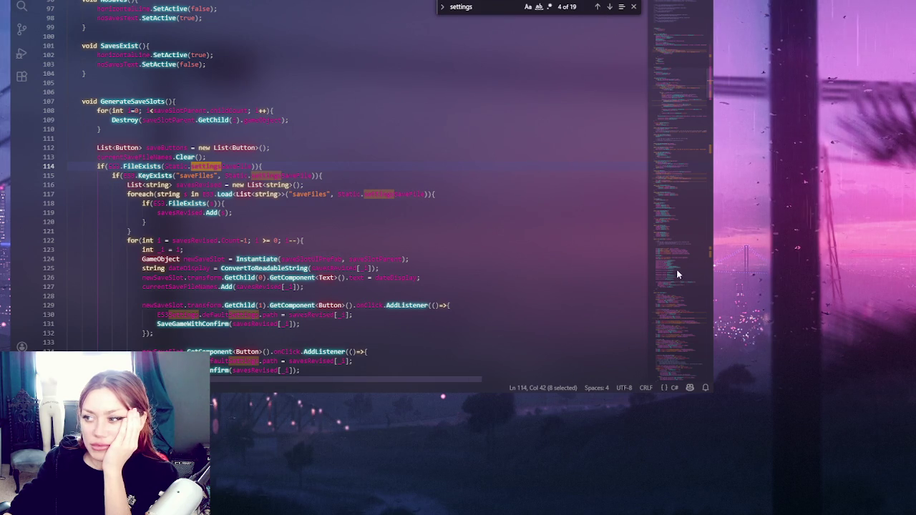
# Step through the settings matches from line 78 down to line 135
pyautogui.scroll(4, 677, 278)
pyautogui.scroll(20, 671, 76)
pyautogui.click(540, 62)
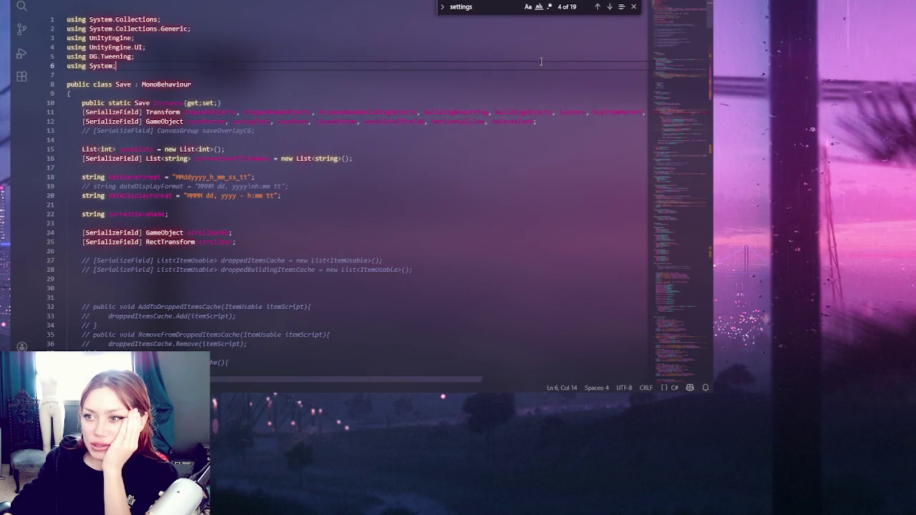
pyautogui.click(609, 7)
pyautogui.click(609, 7)
pyautogui.click(609, 7)
pyautogui.click(609, 7)
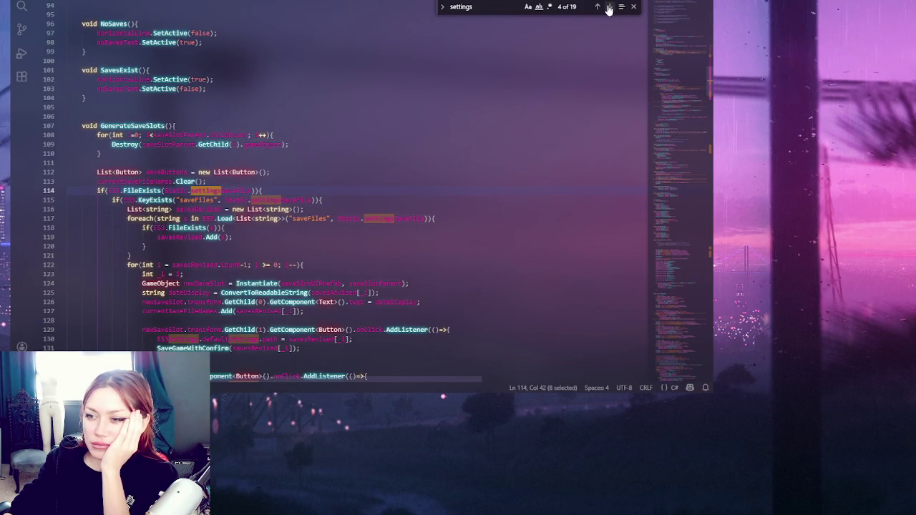
pyautogui.click(609, 7)
pyautogui.click(609, 7)
pyautogui.click(609, 7)
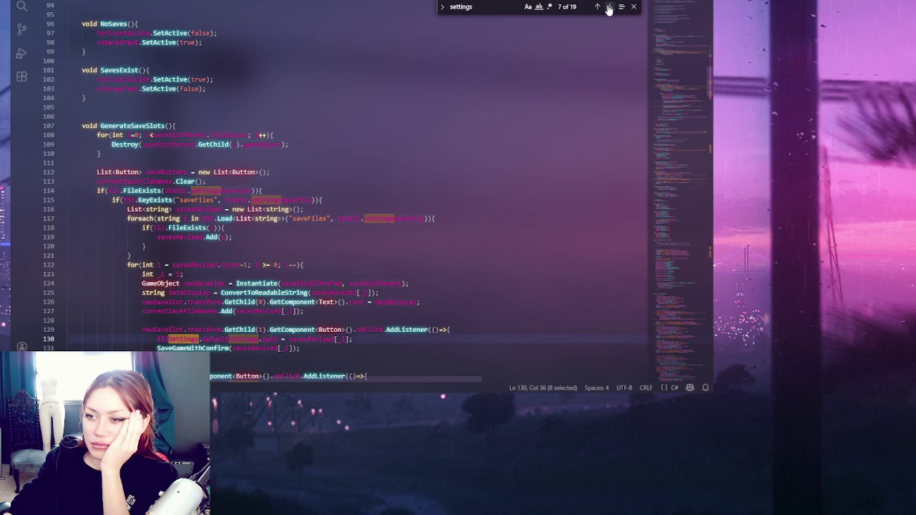
pyautogui.click(608, 7)
pyautogui.click(608, 7)
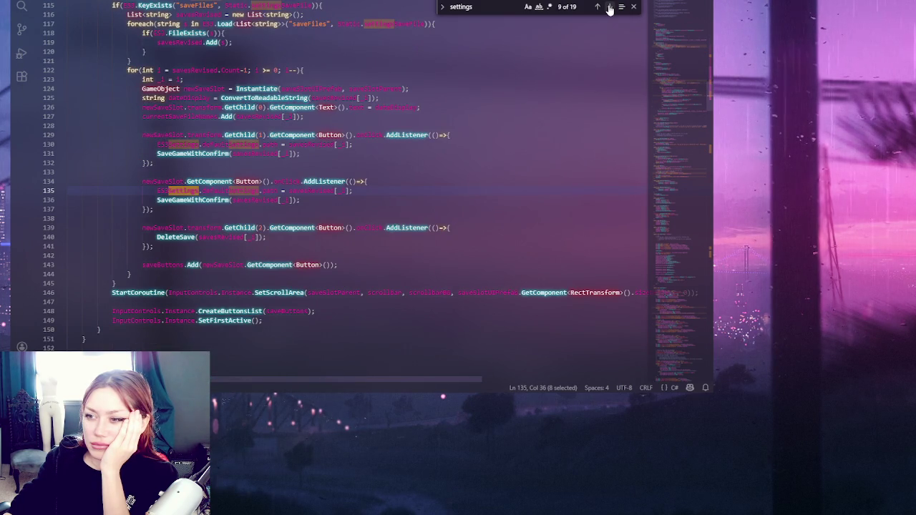
# Continue from line 150 to the settings matches on lines 205 and 209 in NewSave()
pyautogui.scroll(4, 576, 78)
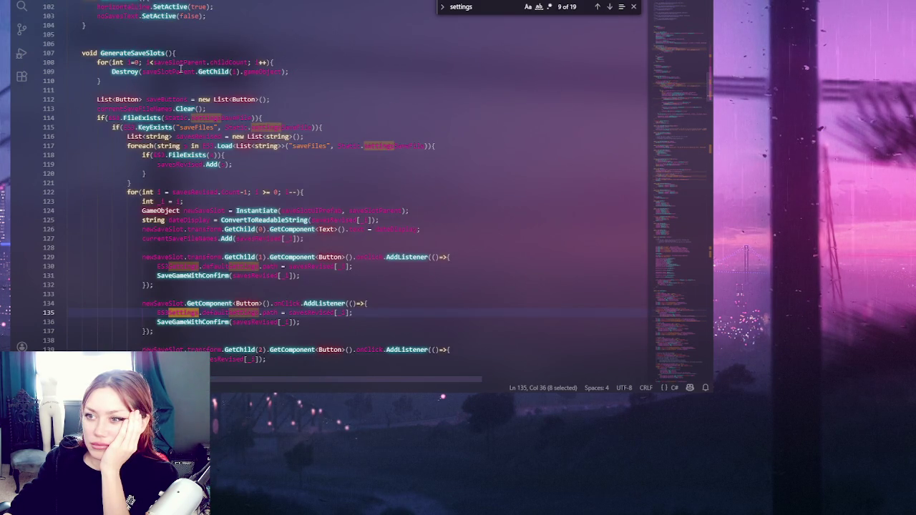
pyautogui.scroll(-7, 181, 70)
pyautogui.click(429, 232)
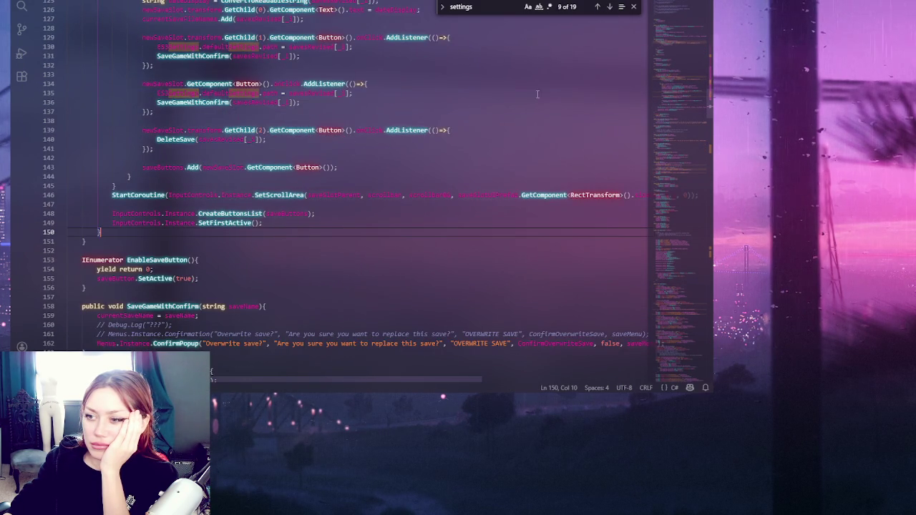
pyautogui.click(612, 8)
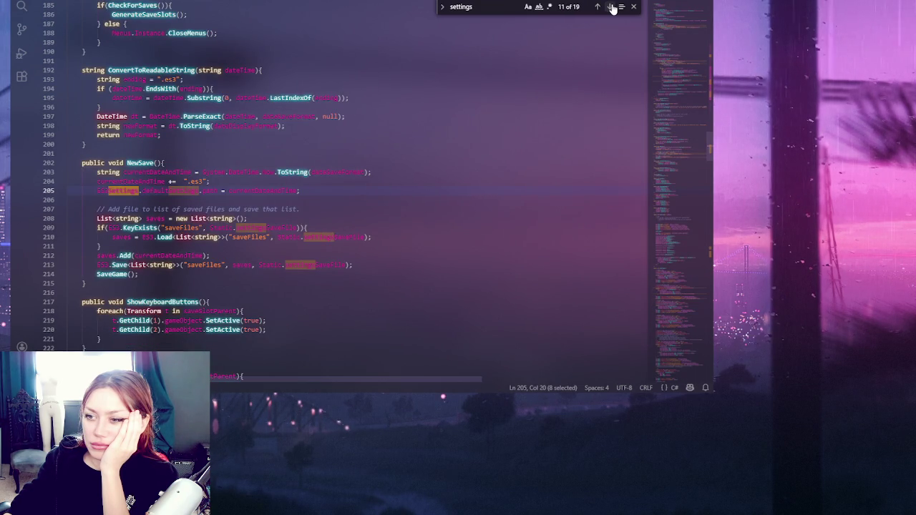
pyautogui.click(612, 8)
pyautogui.click(612, 8)
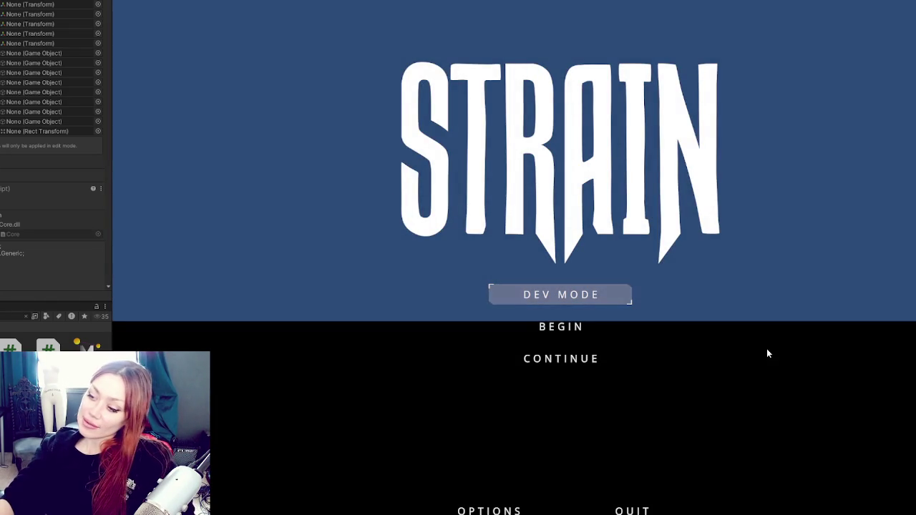
# Save and recheck the audio levels in Options, then CONTINUE the saved game
pyautogui.click(474, 497)
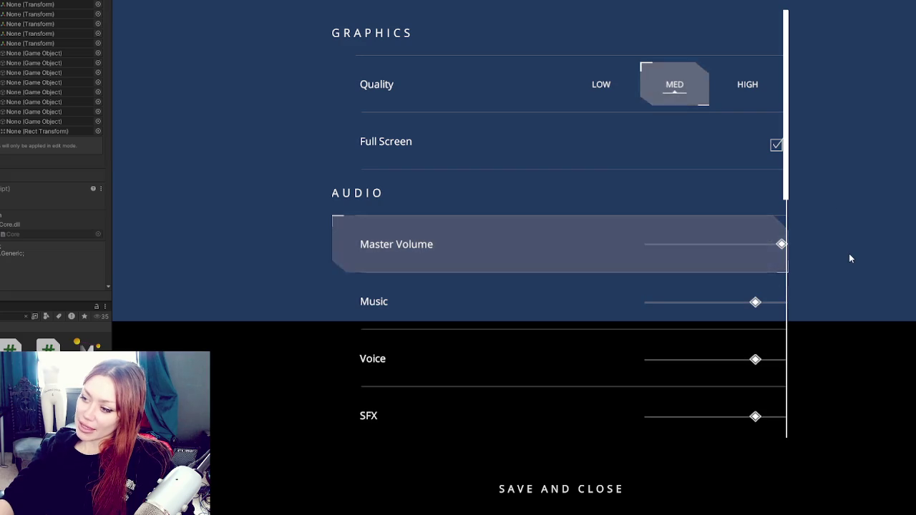
pyautogui.click(581, 494)
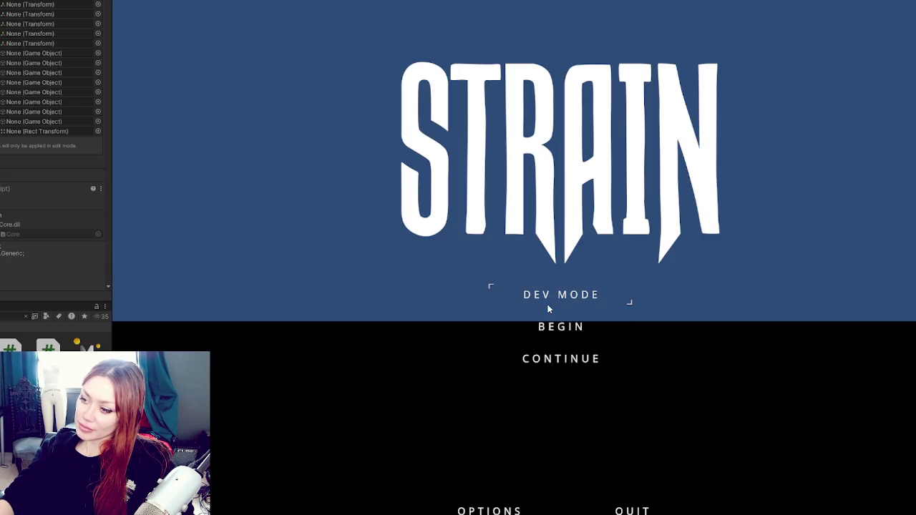
pyautogui.click(553, 296)
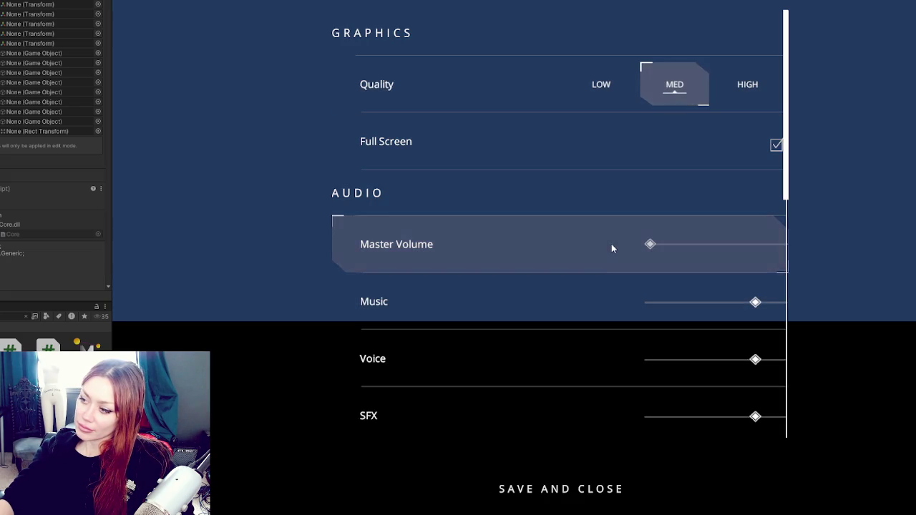
pyautogui.click(609, 495)
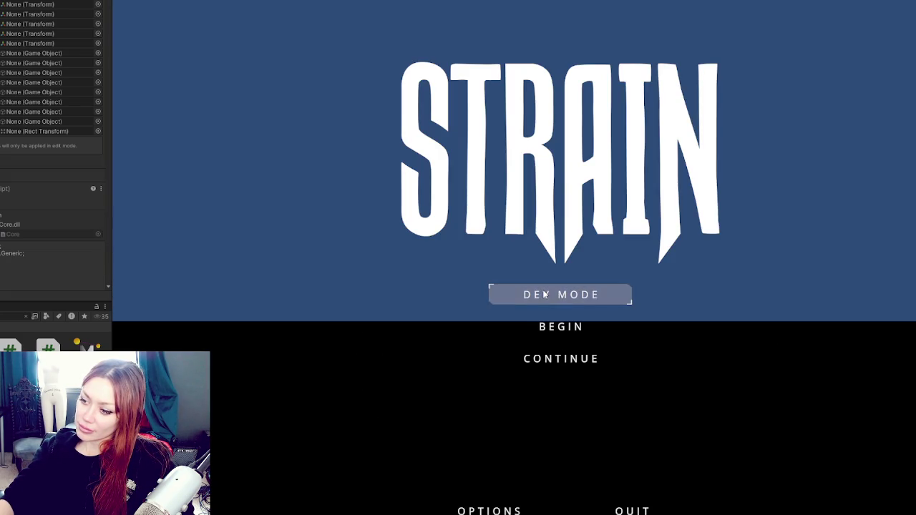
pyautogui.click(550, 356)
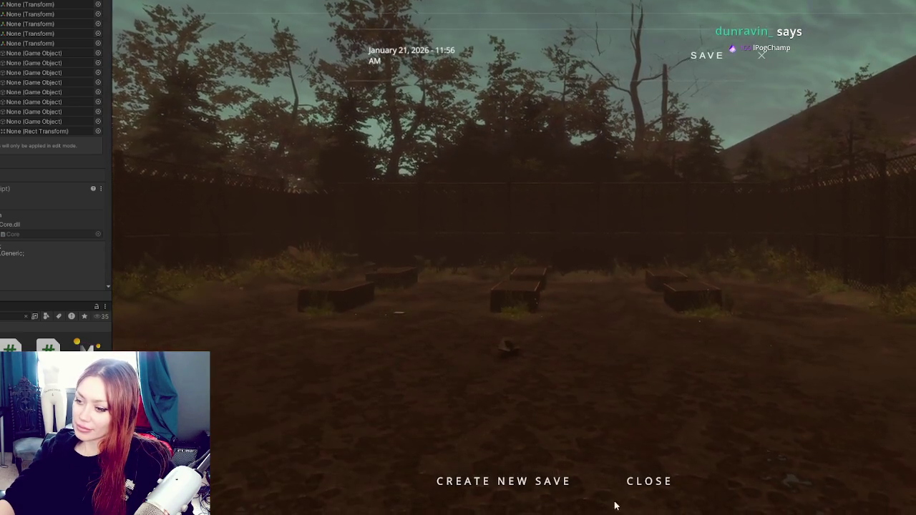
# Create a new save of the game from the in-game save menu
pyautogui.click(644, 482)
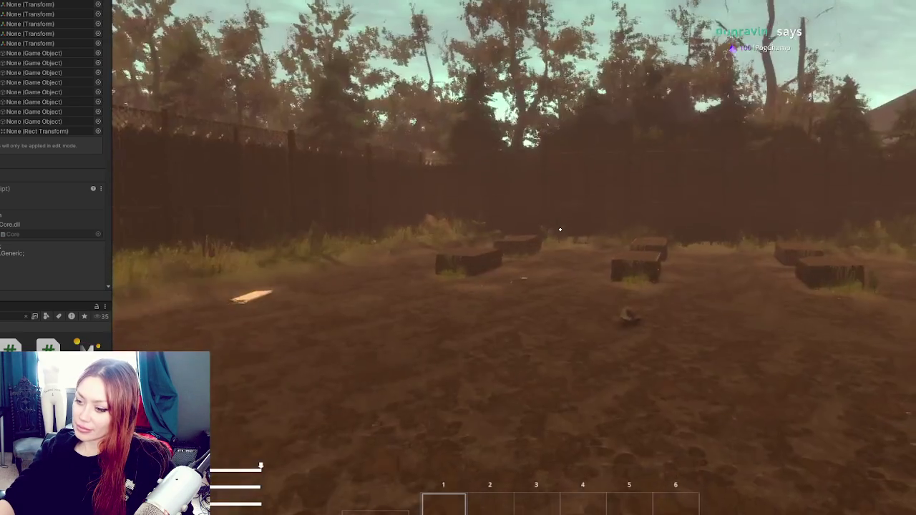
pyautogui.press('Escape')
pyautogui.press('Escape')
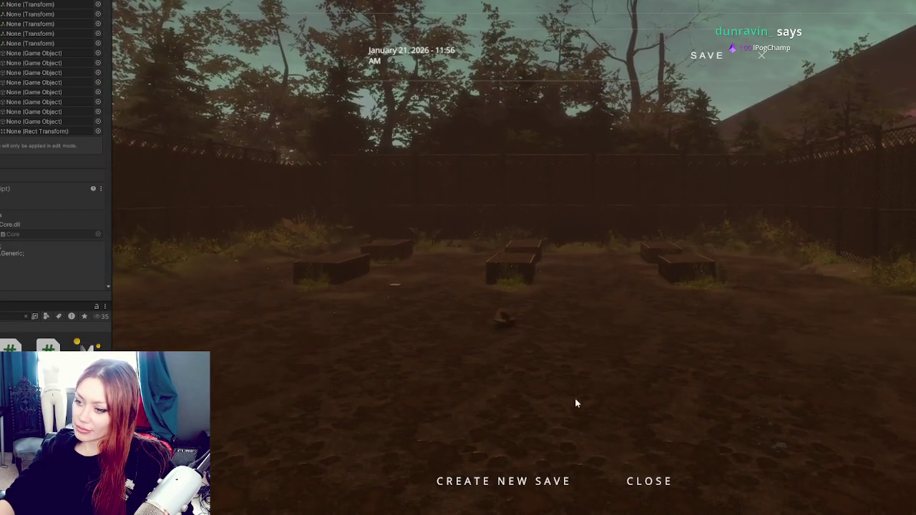
pyautogui.click(522, 482)
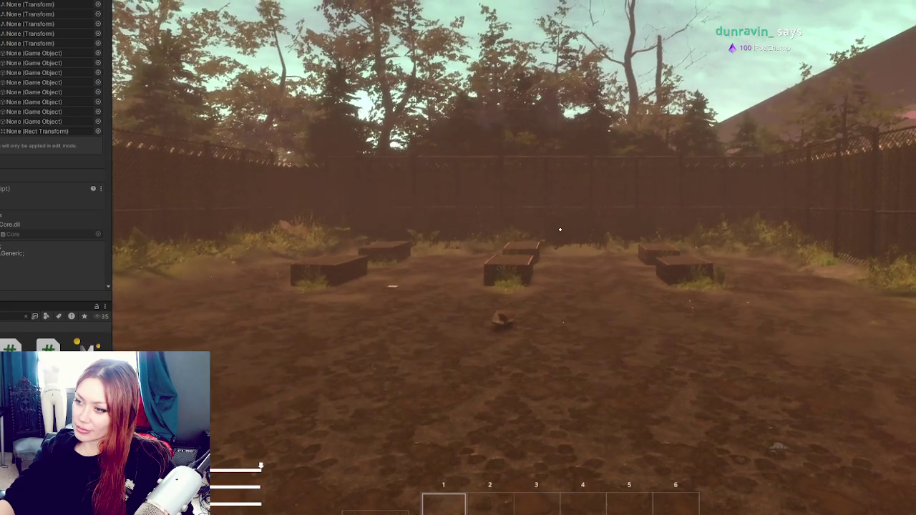
pyautogui.press('Escape')
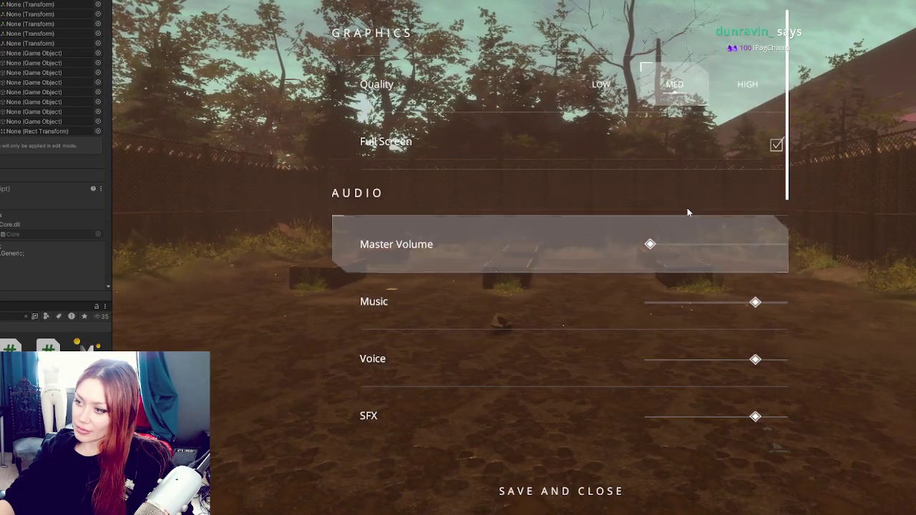
pyautogui.click(560, 491)
# Quit to the title, raise Master Volume to maximum in Options, save, and stop play mode
pyautogui.press('Escape')
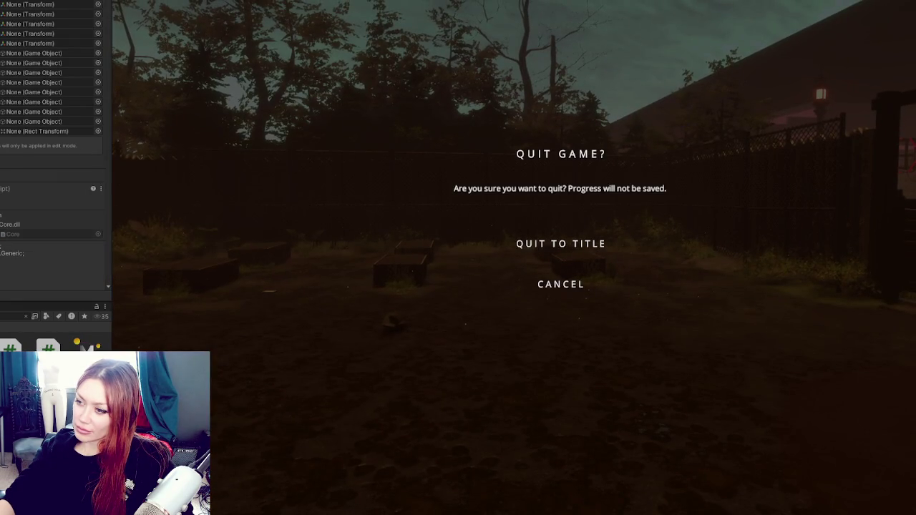
pyautogui.click(561, 243)
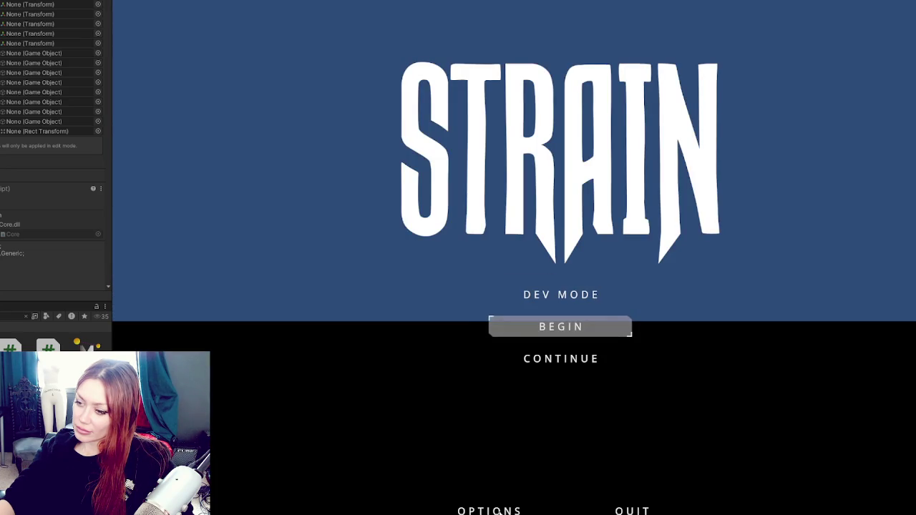
pyautogui.click(489, 511)
pyautogui.moveTo(651, 246); pyautogui.dragTo(782, 244)
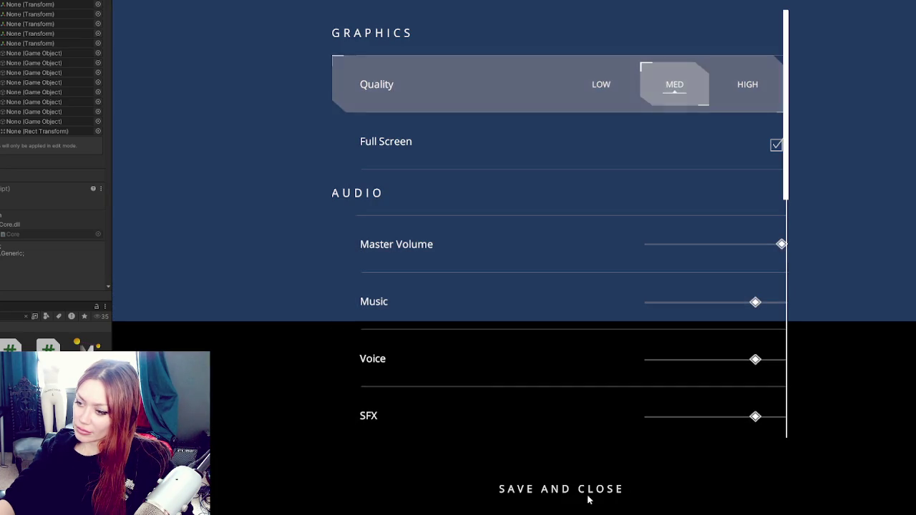
pyautogui.click(588, 495)
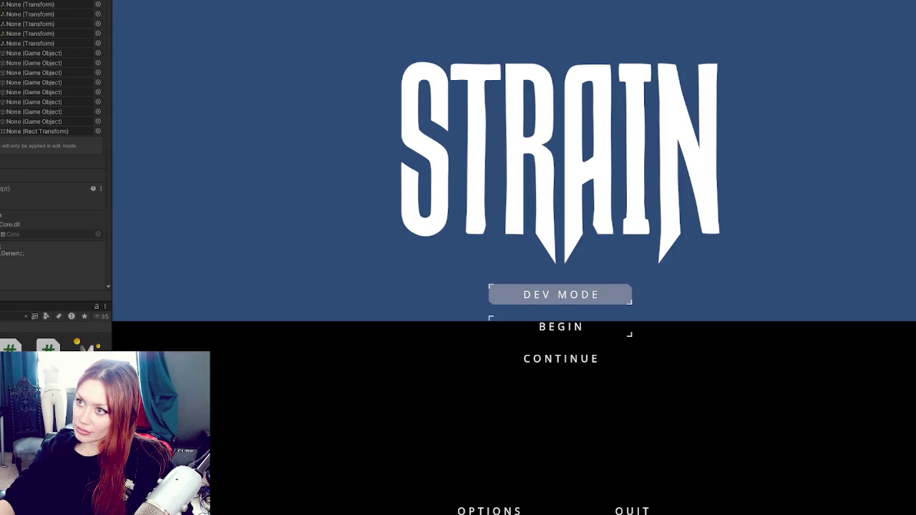
pyautogui.hotkey('ctrl', 'p')
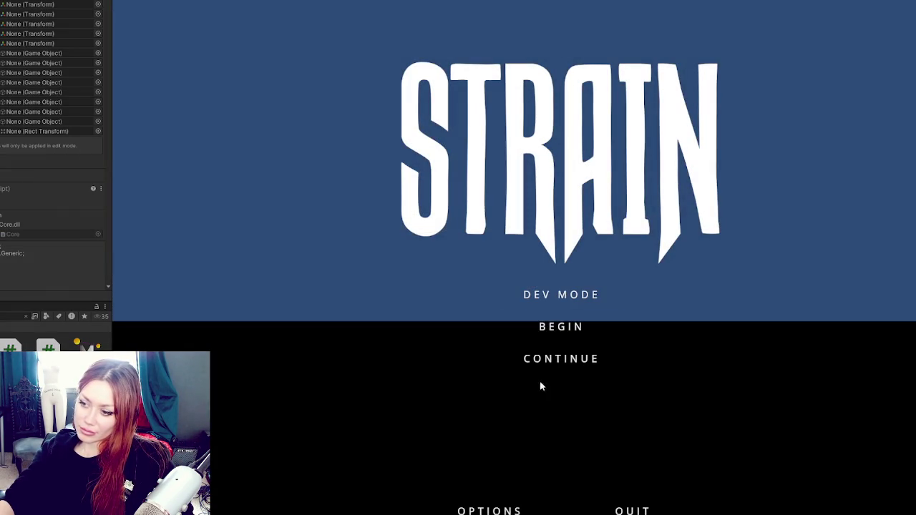
# Check the saved volume in title Options, then start the game in dev mode
pyautogui.click(504, 511)
pyautogui.click(540, 487)
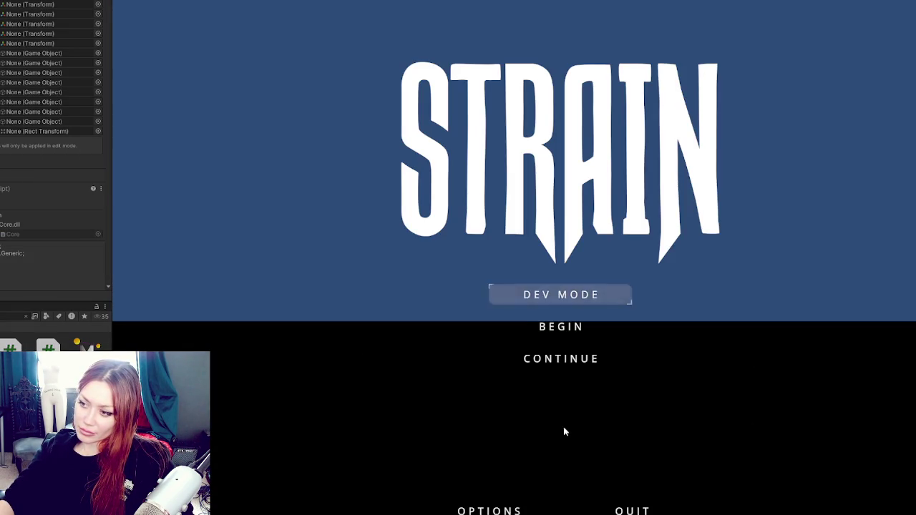
pyautogui.click(575, 291)
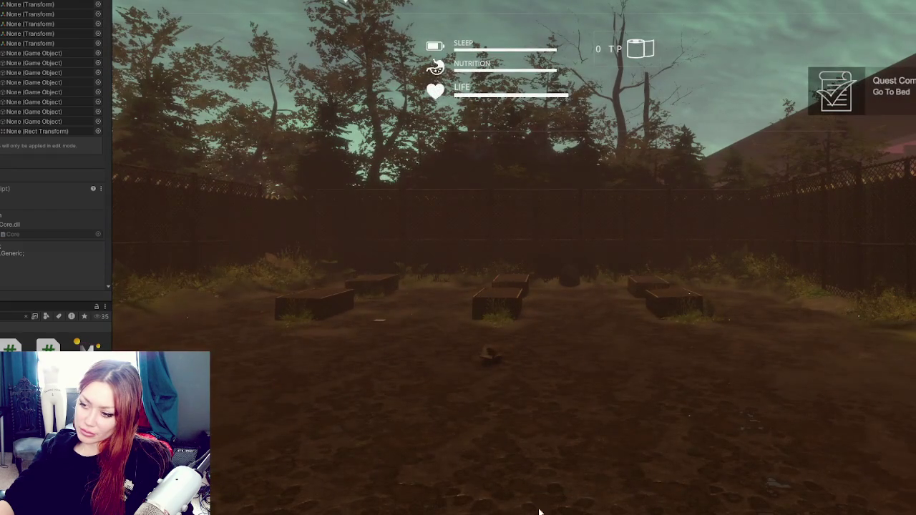
# Lower Master Volume to about the middle, save settings and game progress, and recheck it
pyautogui.press('Escape')
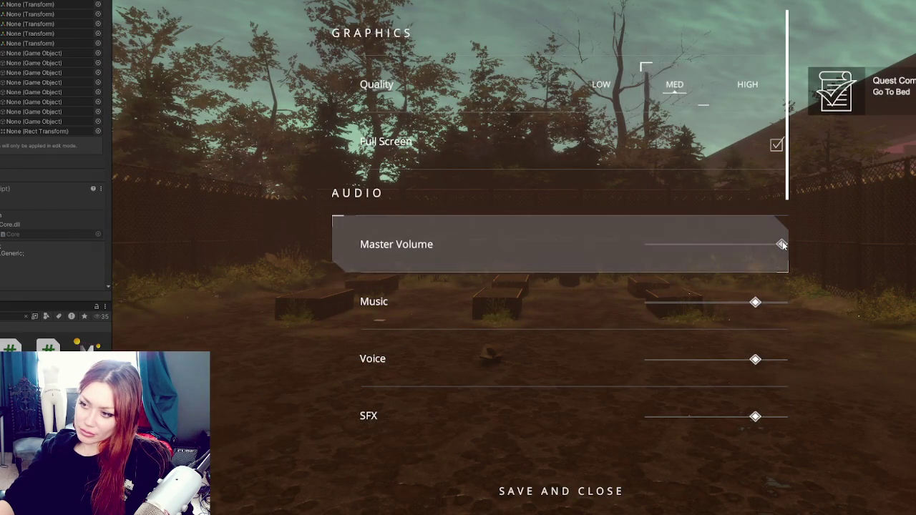
pyautogui.click(650, 244)
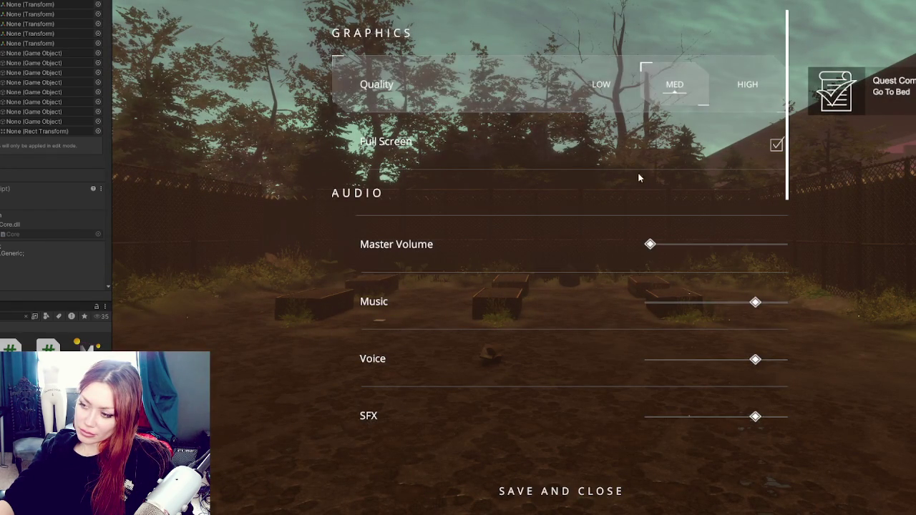
pyautogui.click(577, 492)
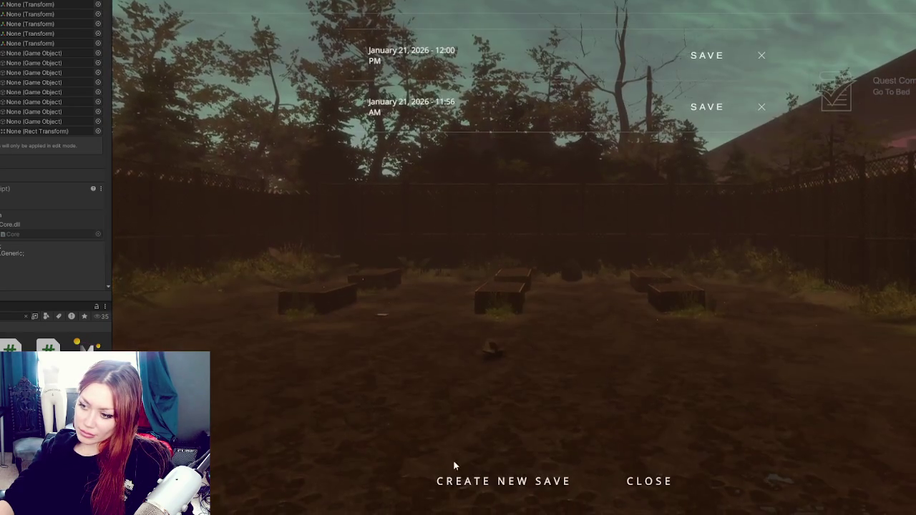
pyautogui.click(461, 474)
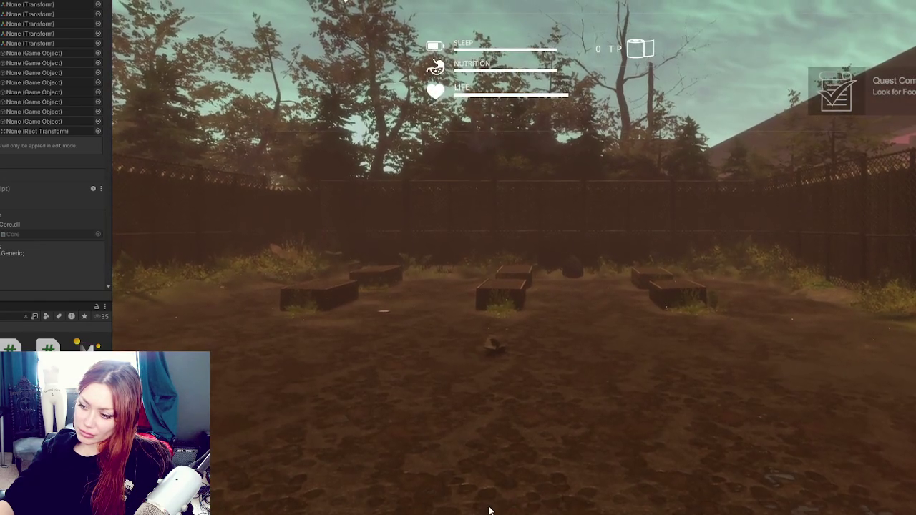
pyautogui.press('Escape')
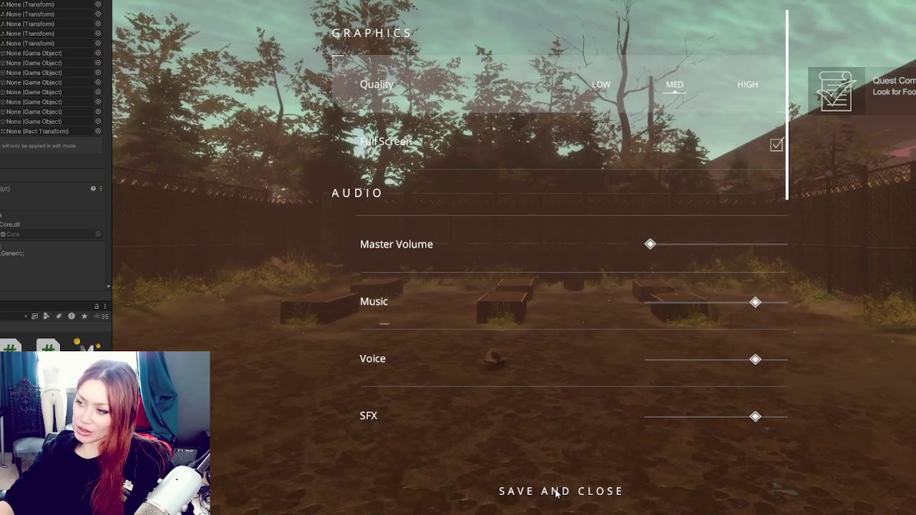
pyautogui.click(557, 493)
# Overwrite the most recent save, raise Master Volume back to maximum, and bring up the quit prompt
pyautogui.press('F5')
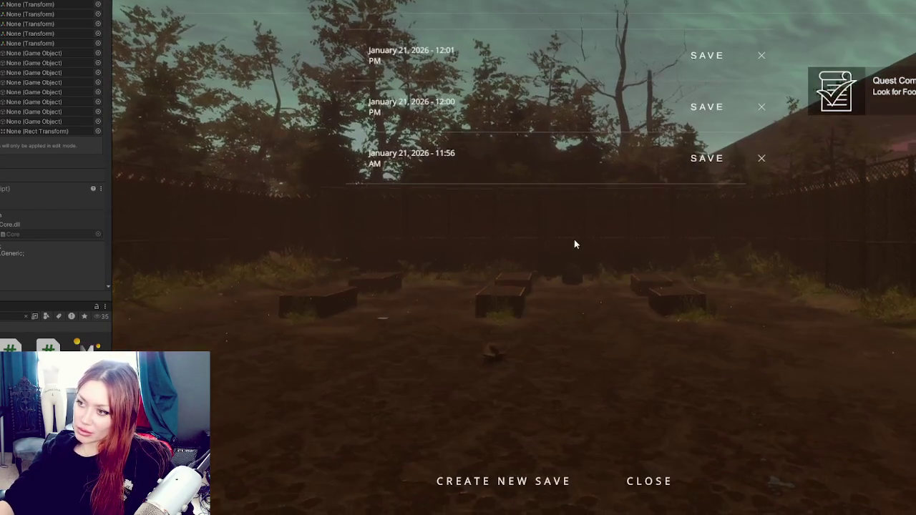
pyautogui.click(553, 84)
pyautogui.click(600, 241)
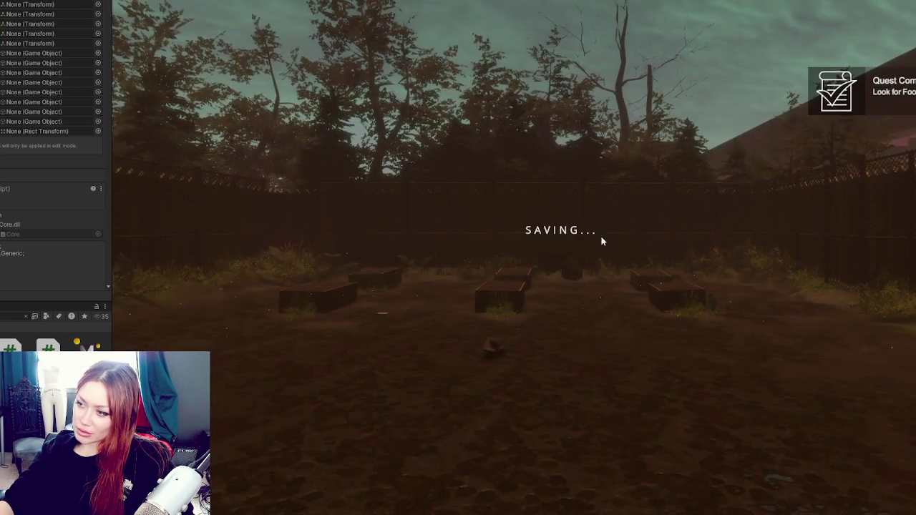
pyautogui.press('Escape')
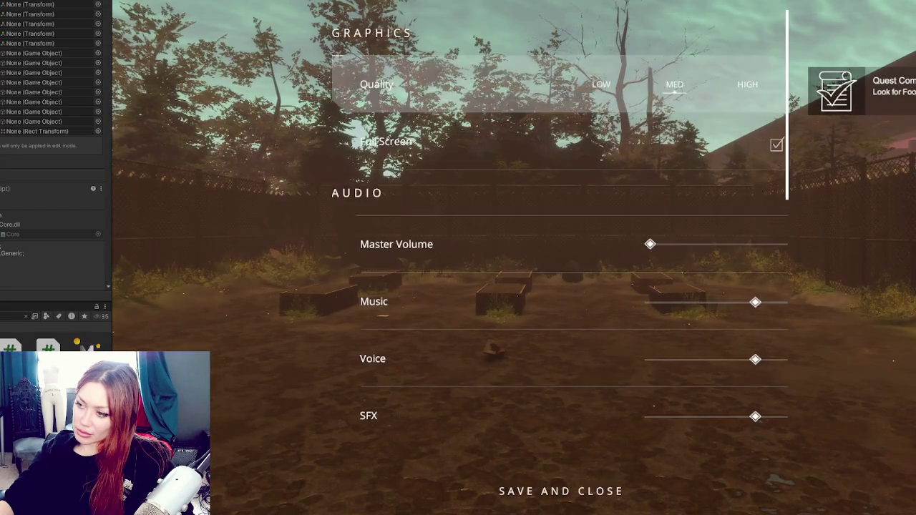
pyautogui.moveTo(651, 244); pyautogui.dragTo(832, 244)
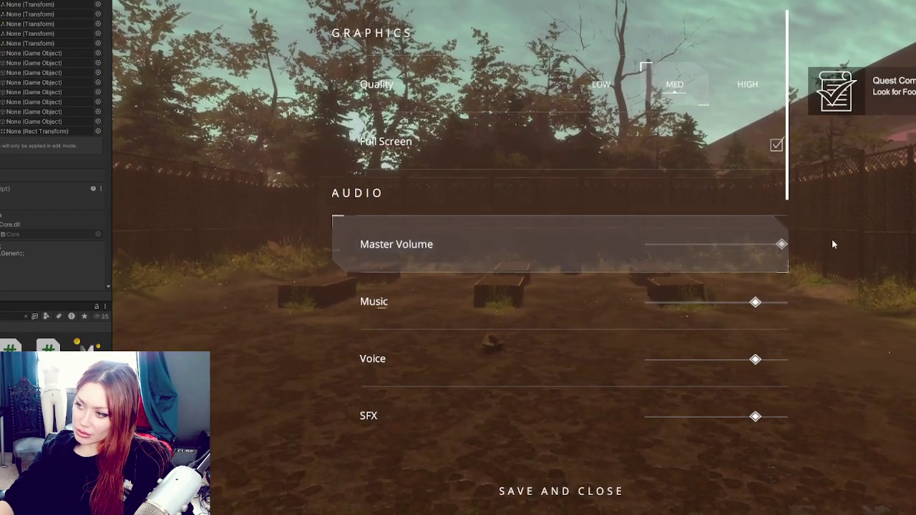
pyautogui.press('Escape')
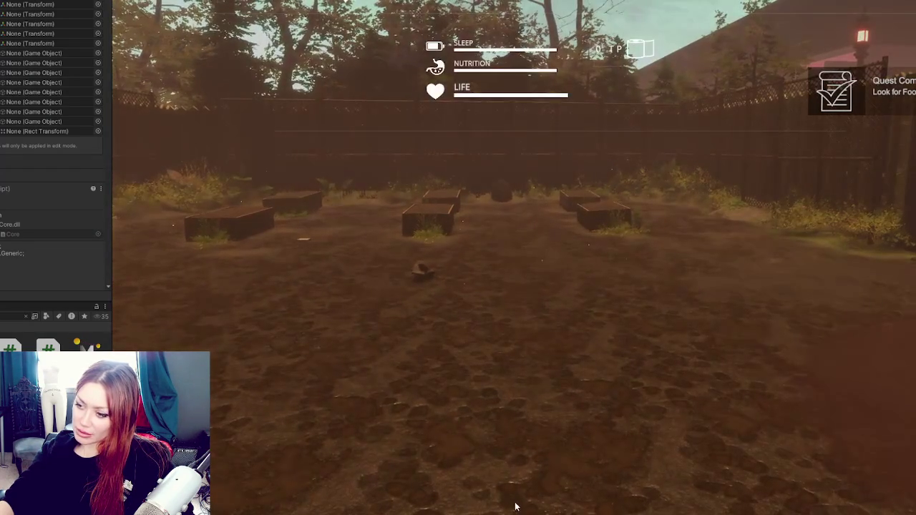
pyautogui.press('Escape')
pyautogui.press('Escape')
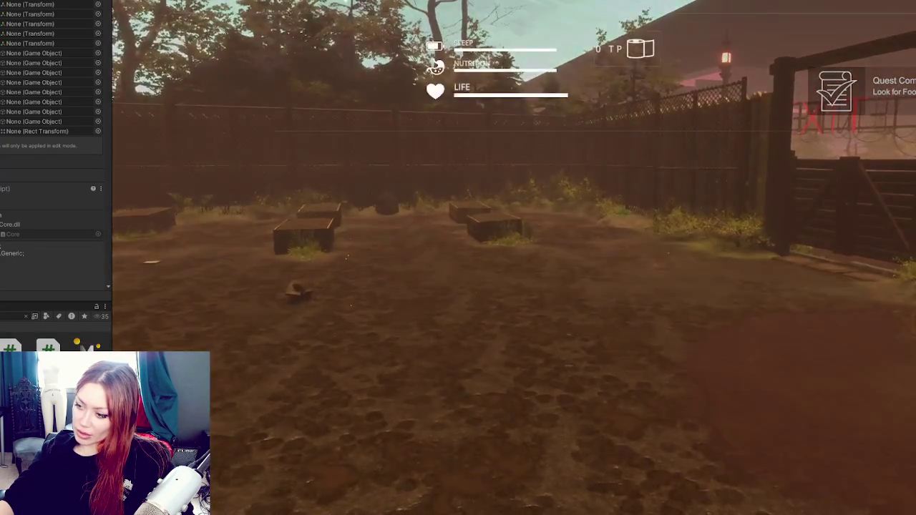
pyautogui.press('Escape')
pyautogui.press('Escape')
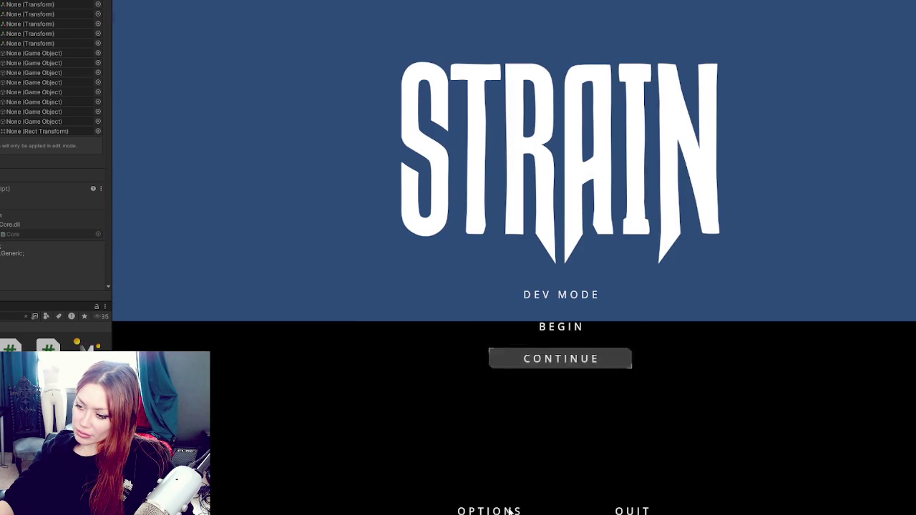
# Inspect the Audio sliders in title Options, save and close, then resume the saved game
pyautogui.click(509, 511)
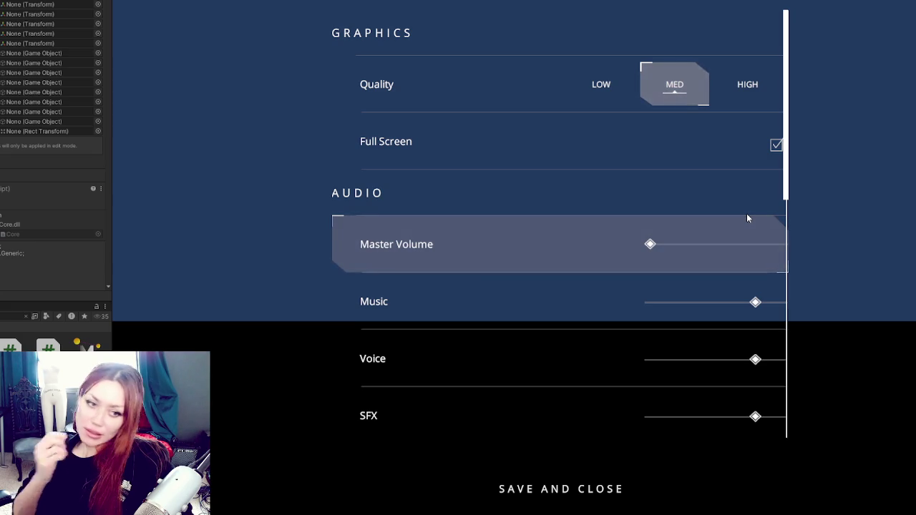
pyautogui.press('Down')
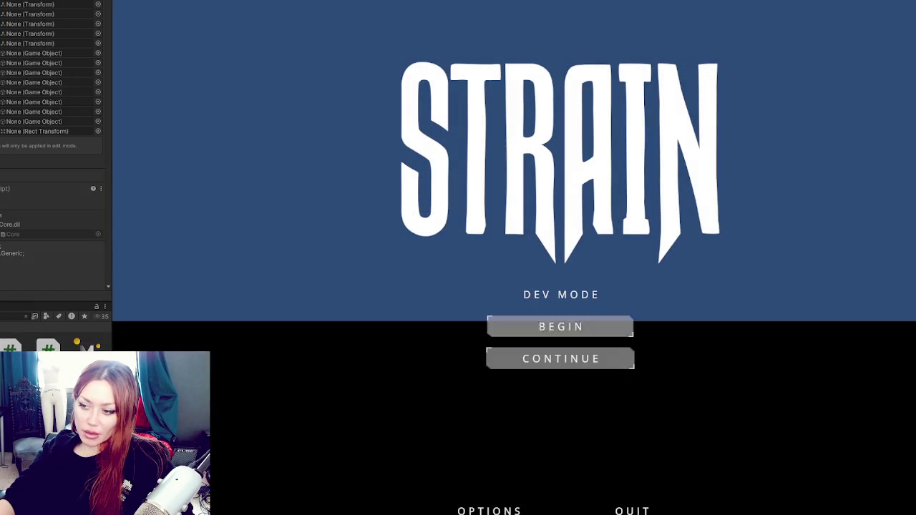
pyautogui.click(490, 511)
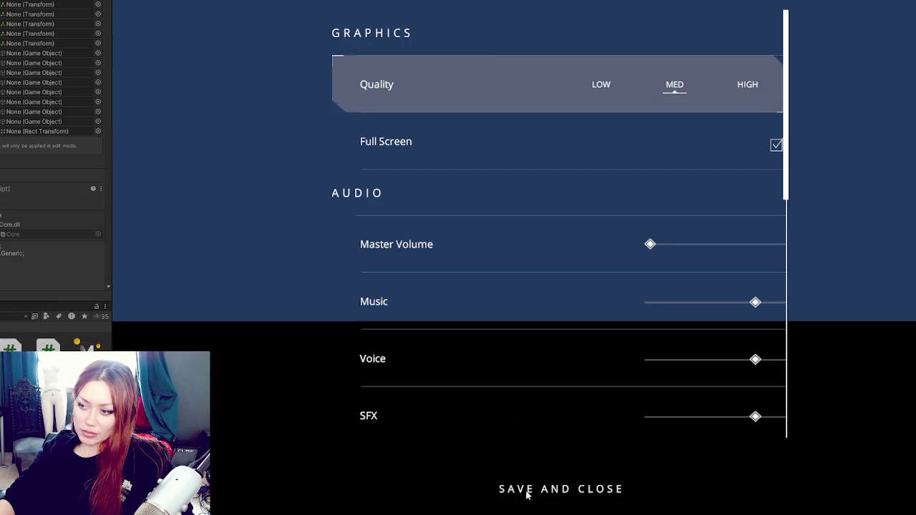
pyautogui.click(527, 494)
pyautogui.click(553, 292)
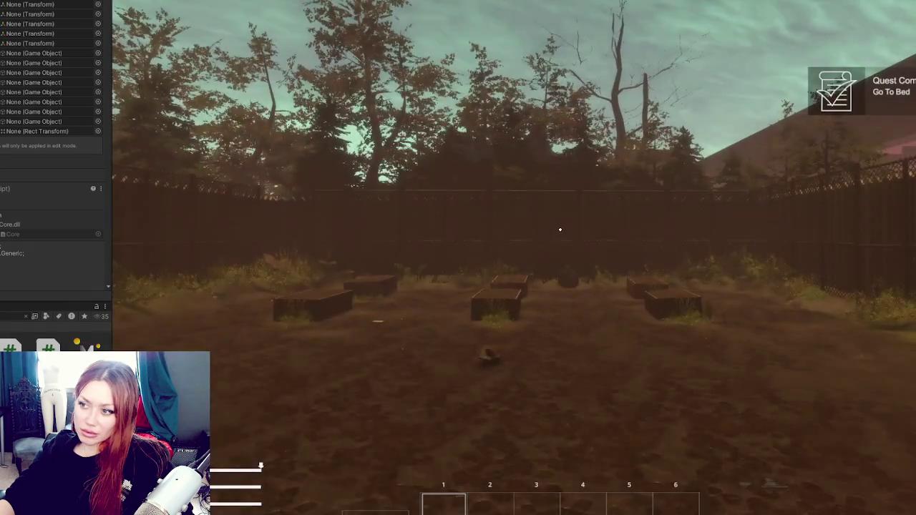
# Raise Master Volume to maximum, save the options, and overwrite an existing save slot
pyautogui.press('Escape')
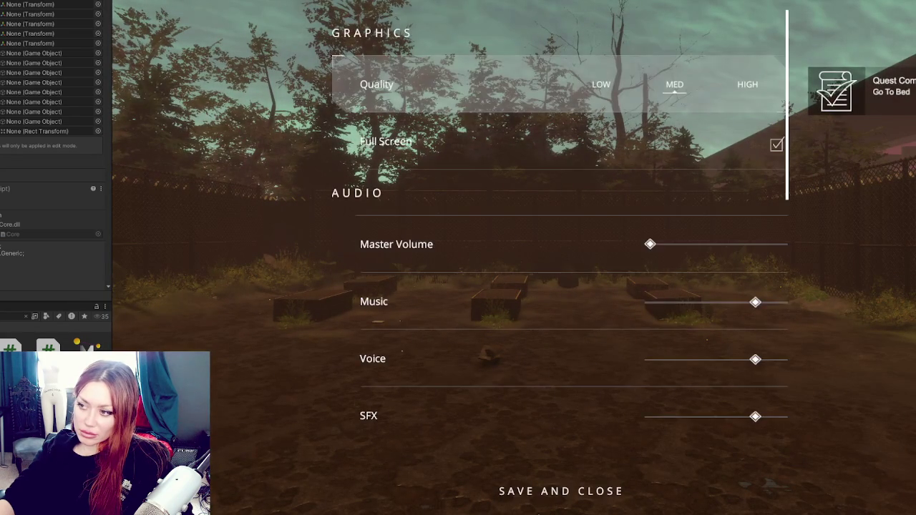
pyautogui.moveTo(653, 243); pyautogui.dragTo(877, 241)
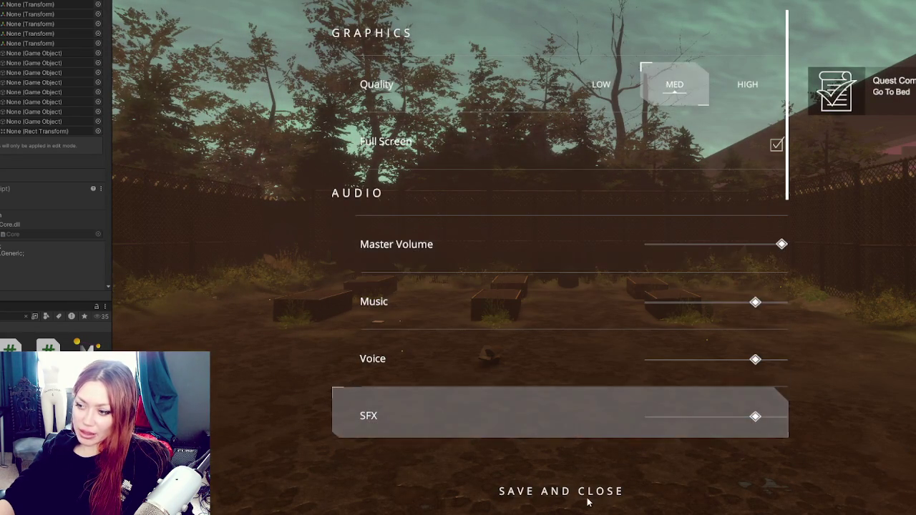
pyautogui.click(589, 499)
pyautogui.press('F5')
pyautogui.click(524, 97)
pyautogui.click(516, 242)
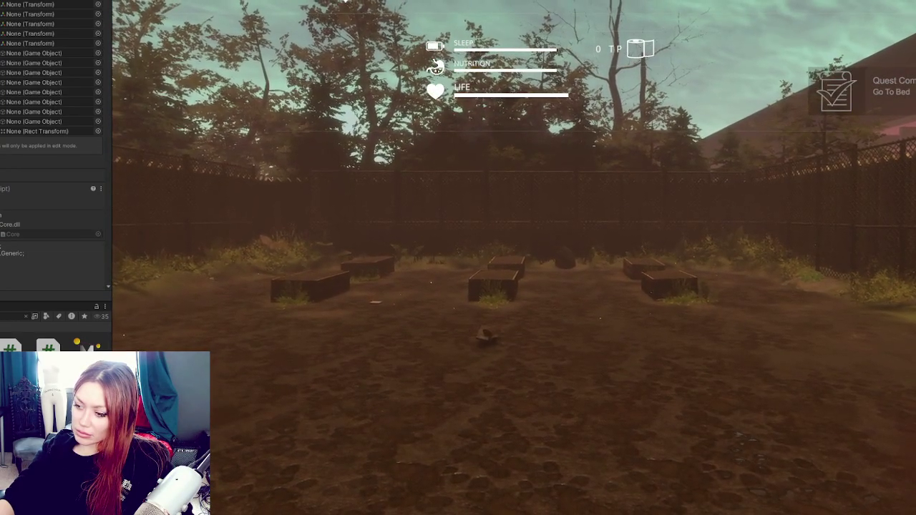
# Recheck the volume, quit to title to review Options, then continue the saved game
pyautogui.press('Escape')
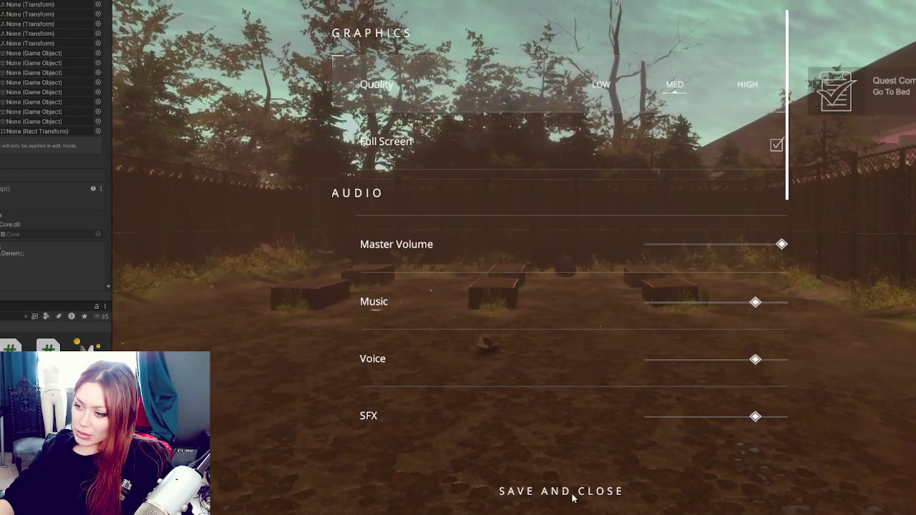
pyautogui.press('Escape')
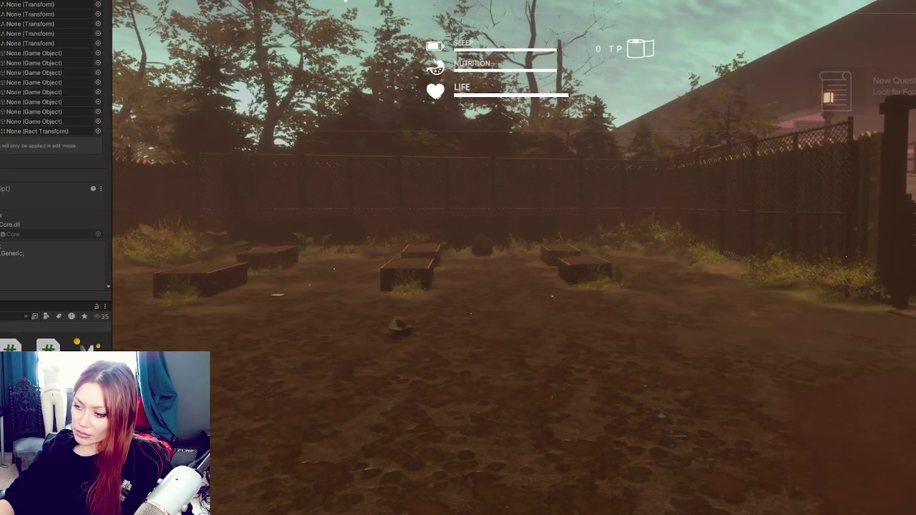
pyautogui.press('Escape')
pyautogui.press('Escape')
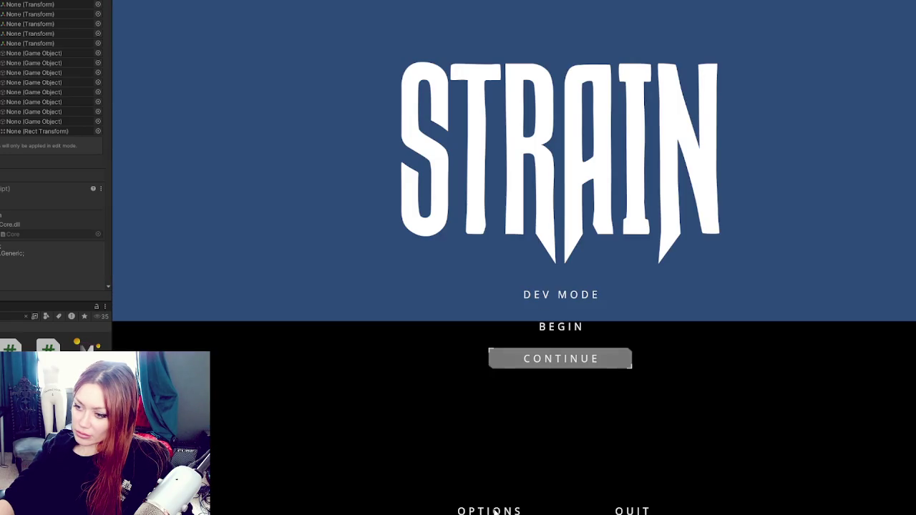
pyautogui.click(492, 509)
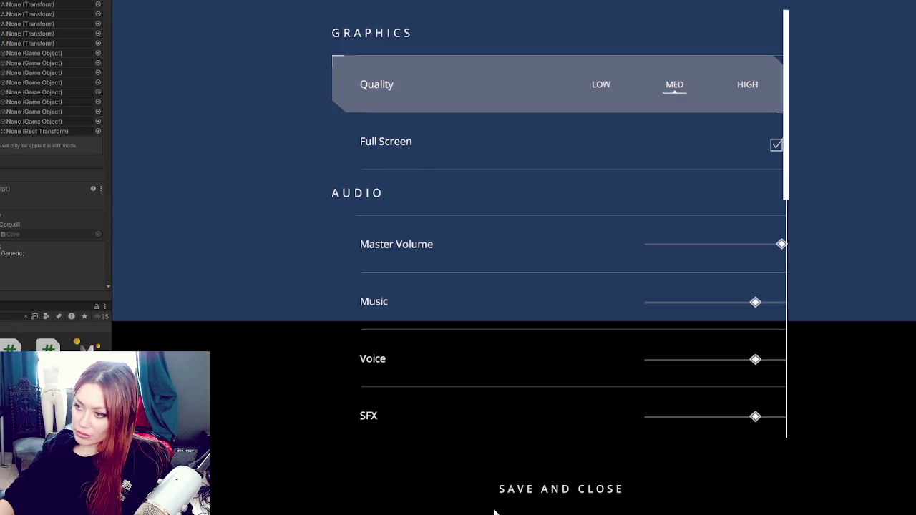
pyautogui.click(522, 499)
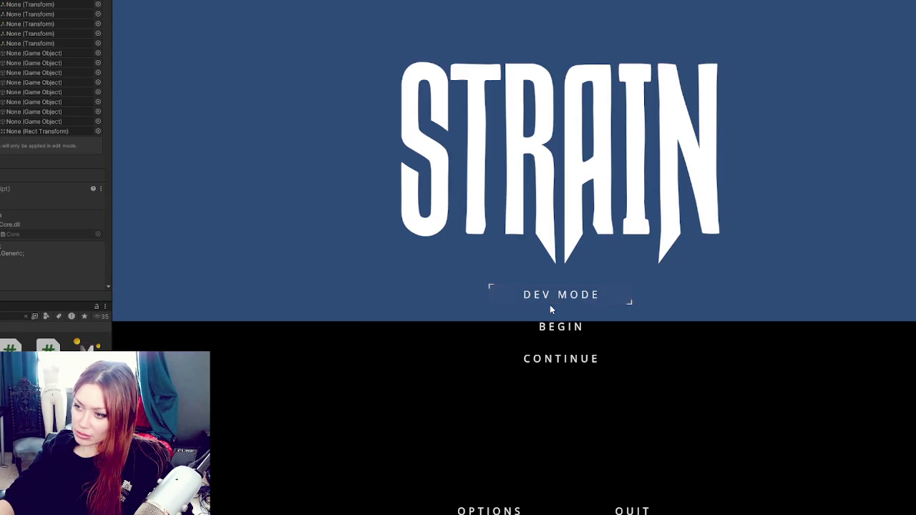
pyautogui.click(562, 360)
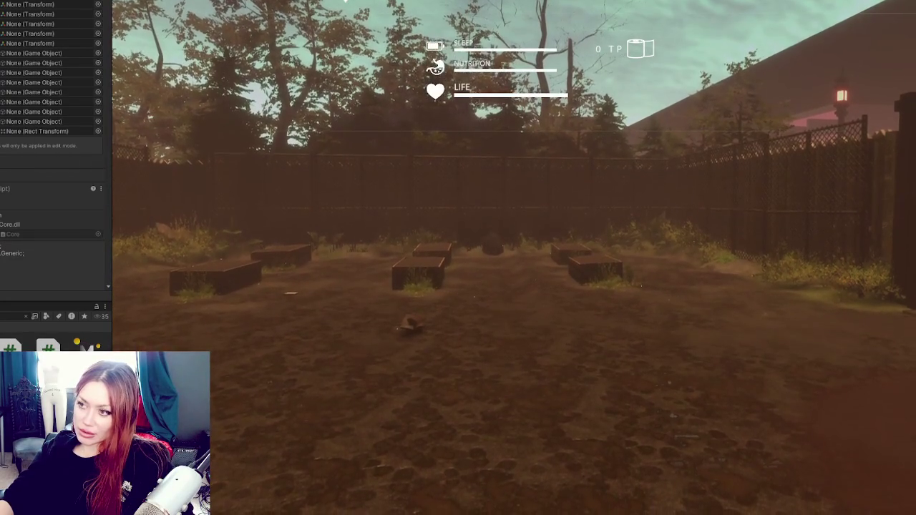
# Create a new save slot with CREATE NEW SAVE in the in-game save menu
pyautogui.press('Escape')
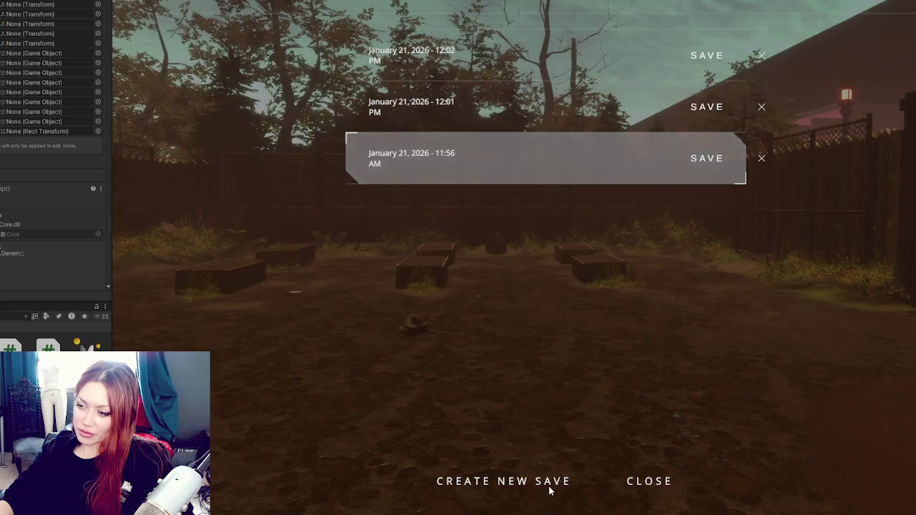
pyautogui.click(545, 483)
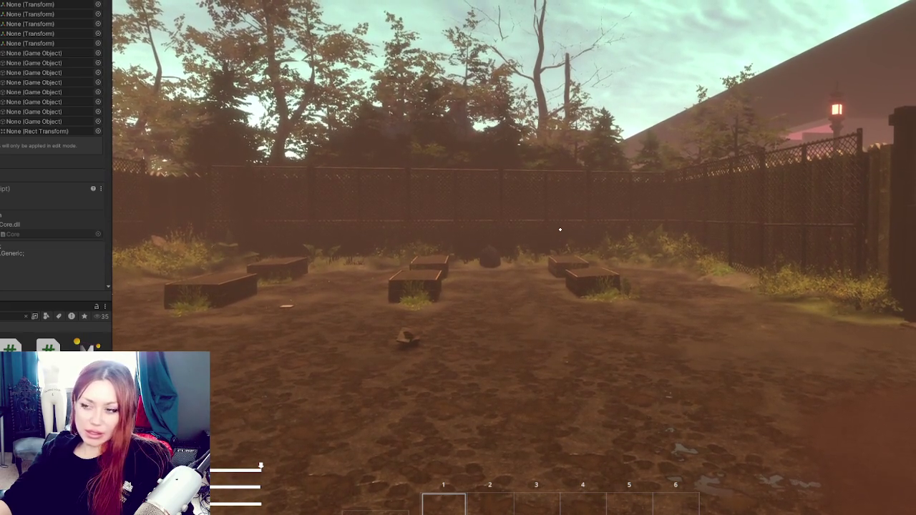
# Show the status bars, confirm Master Volume is at maximum, walk back toward the gate, then request quit
pyautogui.press('Tab')
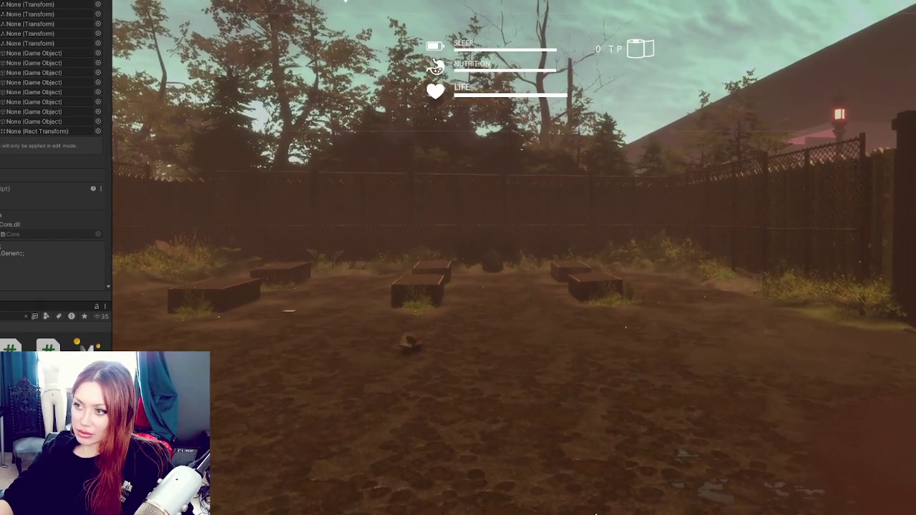
pyautogui.press('Escape')
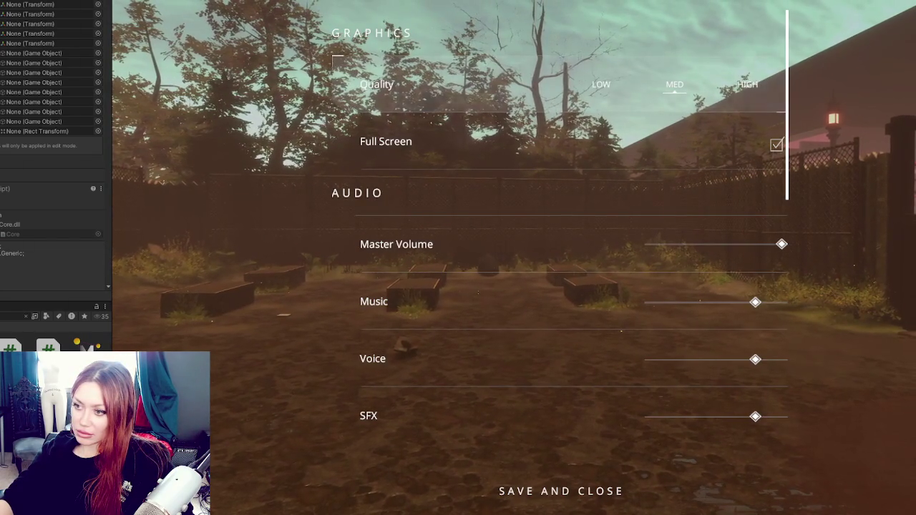
pyautogui.press('Escape')
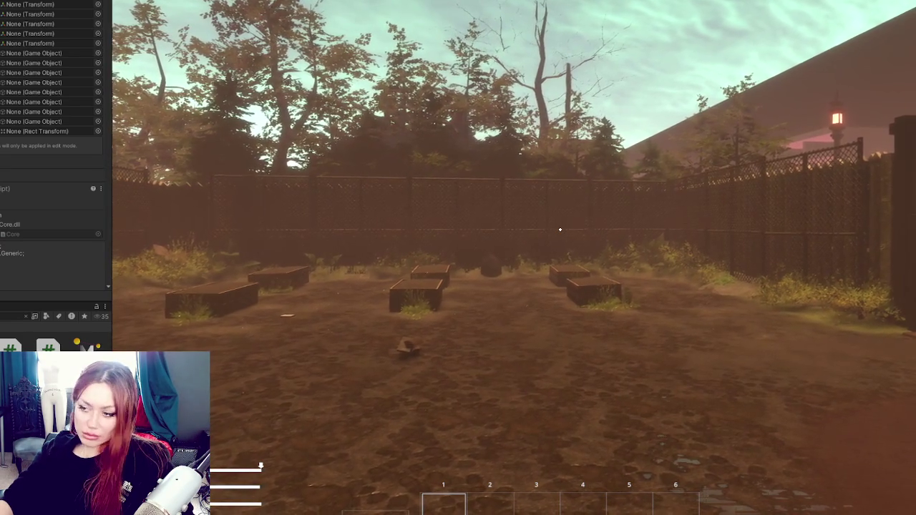
pyautogui.press('s')
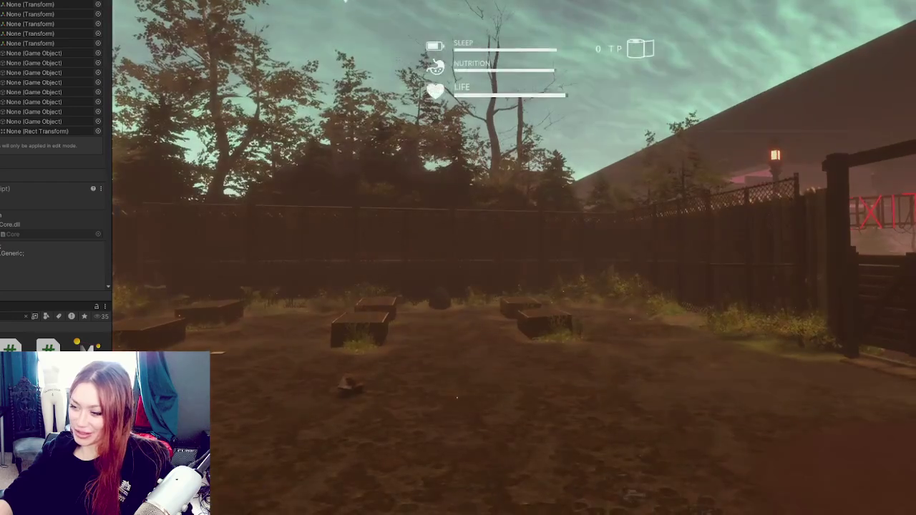
pyautogui.press('Escape')
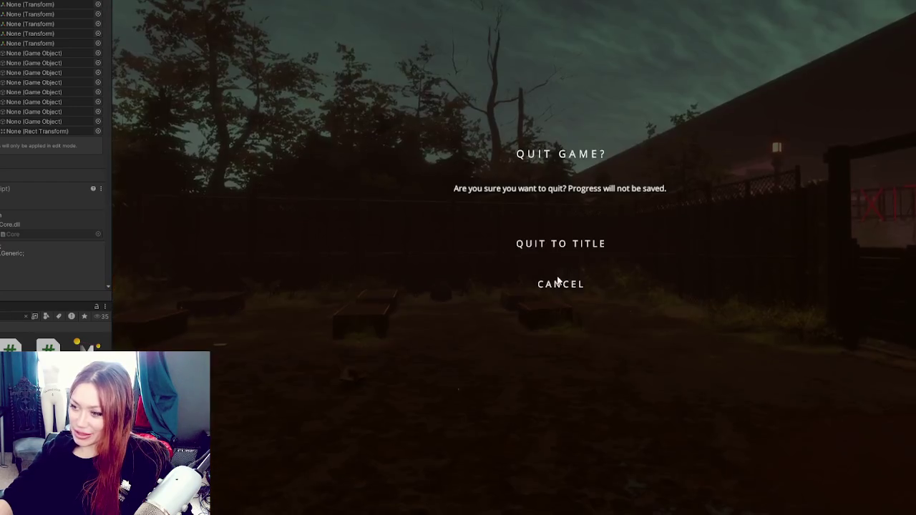
# Dismiss the quit prompt, set graphics quality to MED in Options, and save back to the title
pyautogui.press('Escape')
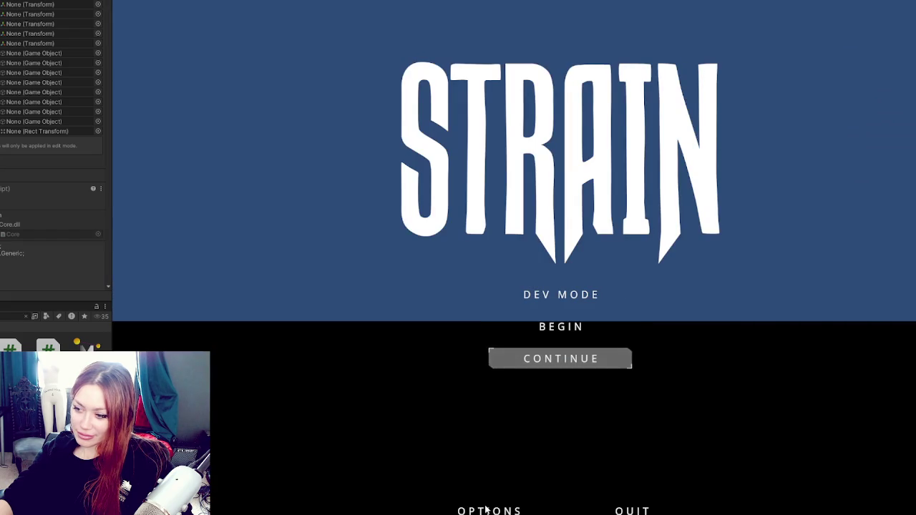
pyautogui.click(486, 508)
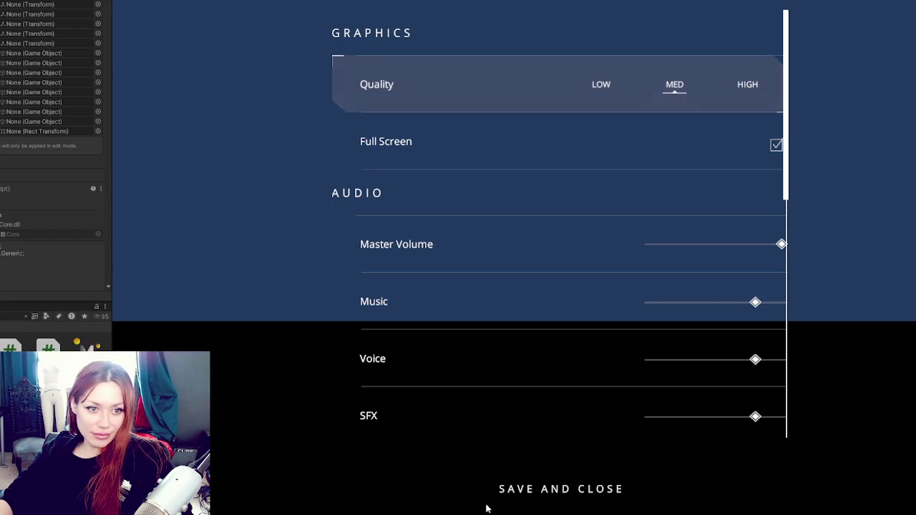
pyautogui.click(673, 84)
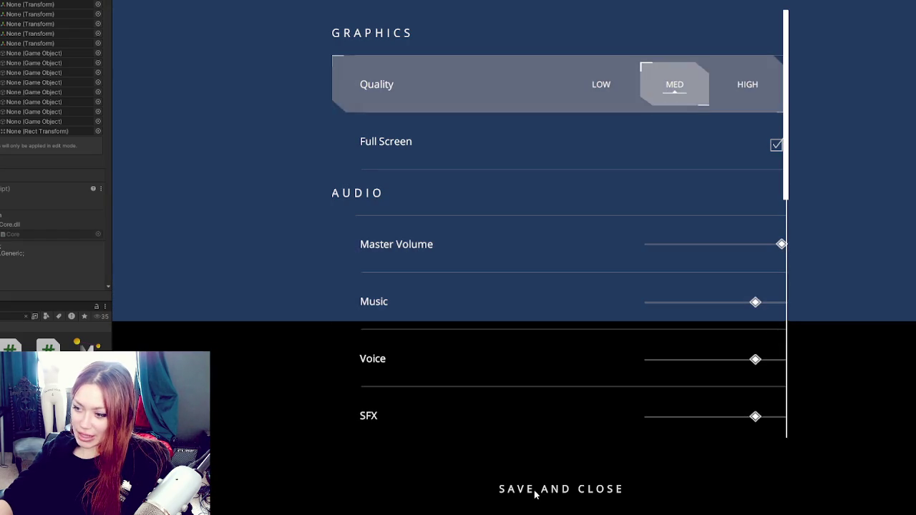
pyautogui.click(535, 491)
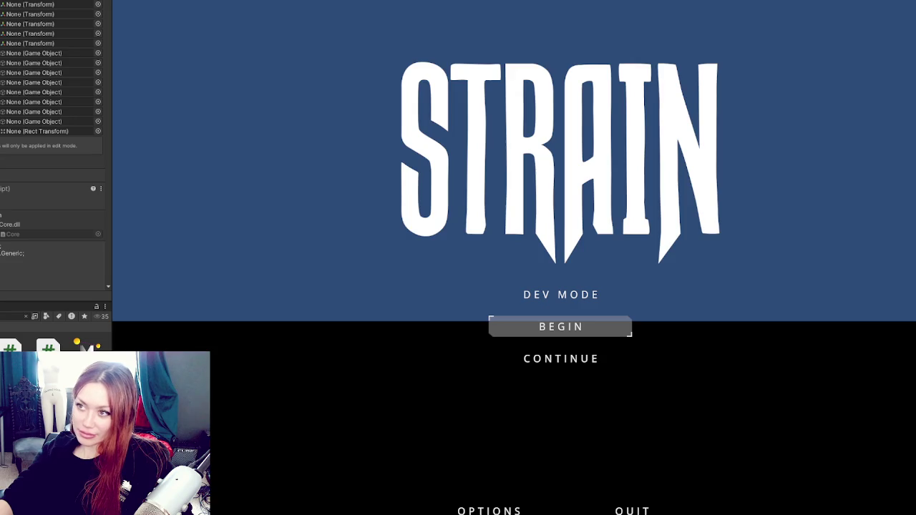
pyautogui.press('Return')
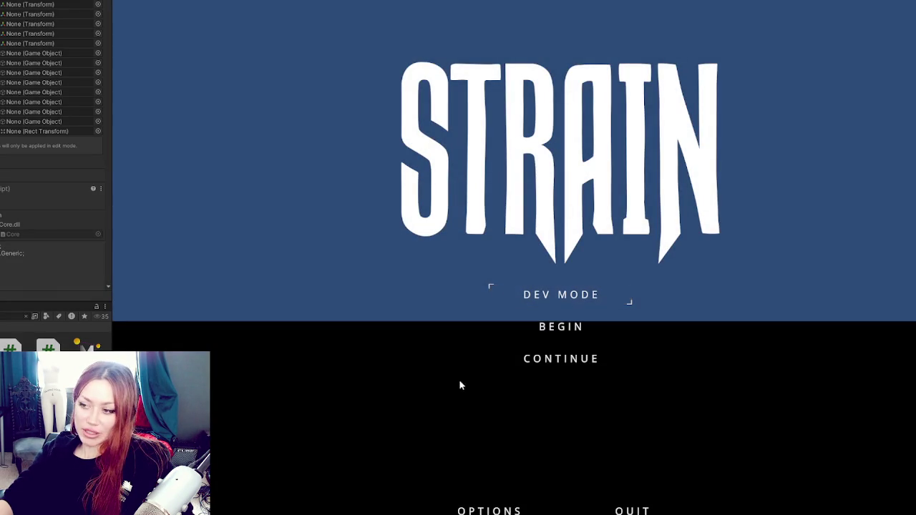
# Check the title-screen Options, close them, and continue the saved Strain game
pyautogui.click(505, 511)
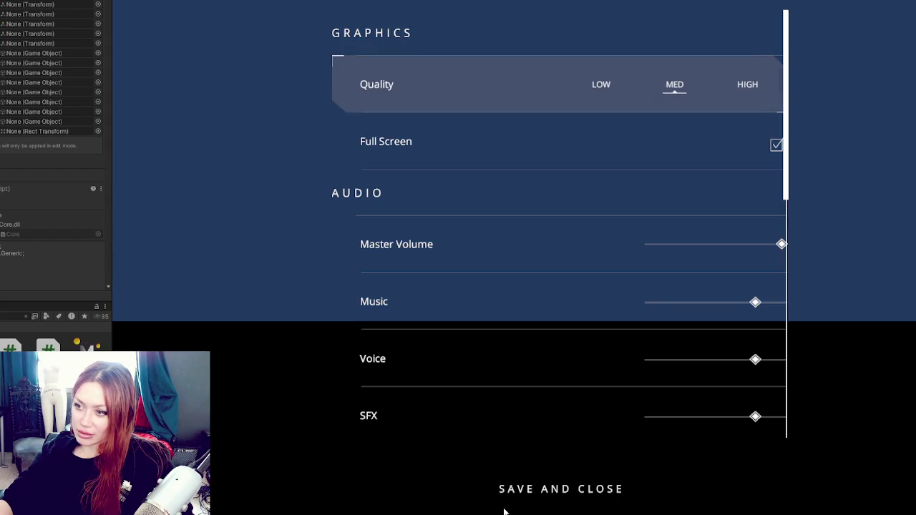
pyautogui.click(542, 487)
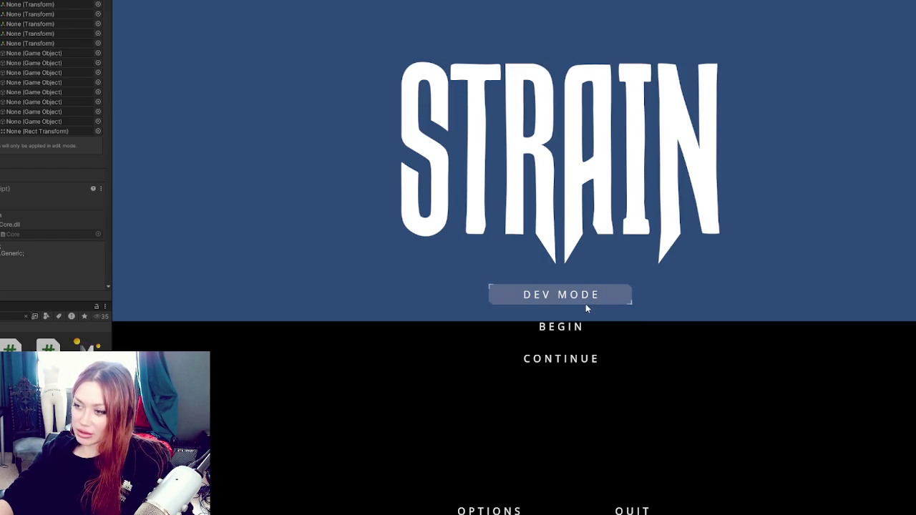
pyautogui.click(555, 361)
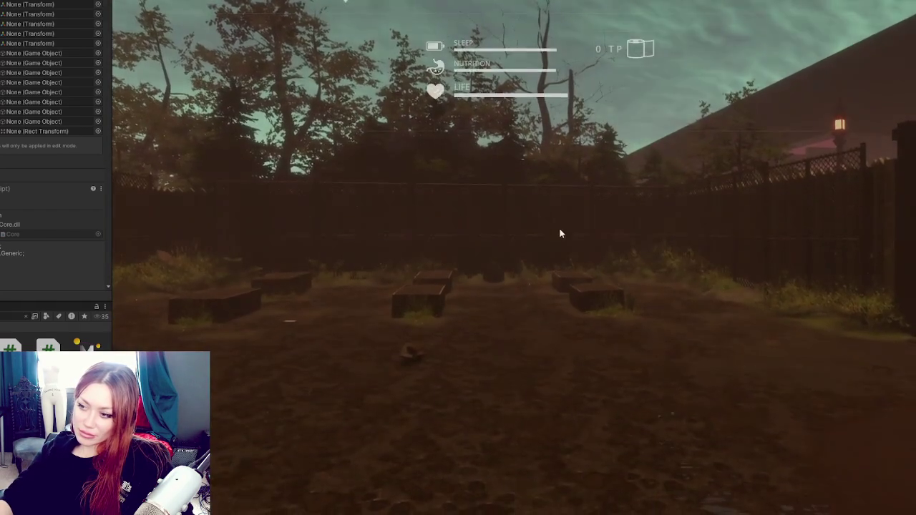
# Review the in-game settings, save and close them, then bring up the Quit Game confirmation
pyautogui.press('Escape')
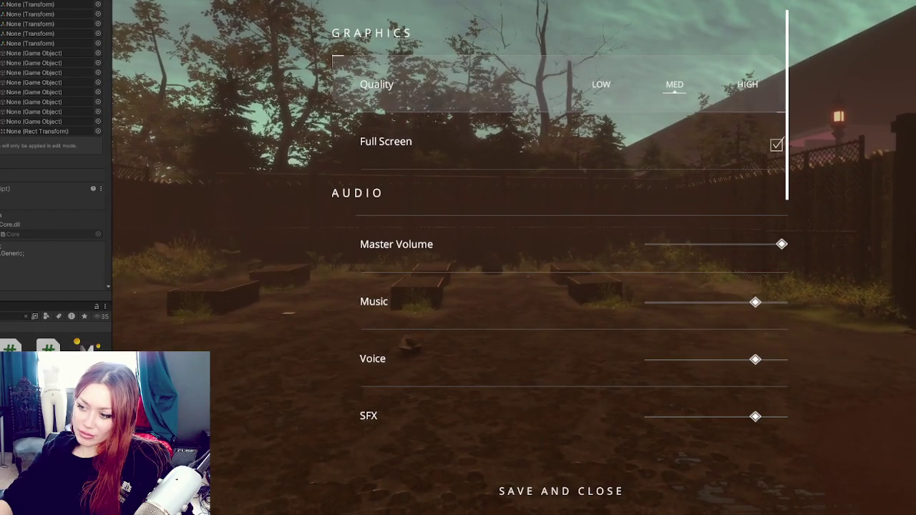
pyautogui.click(541, 492)
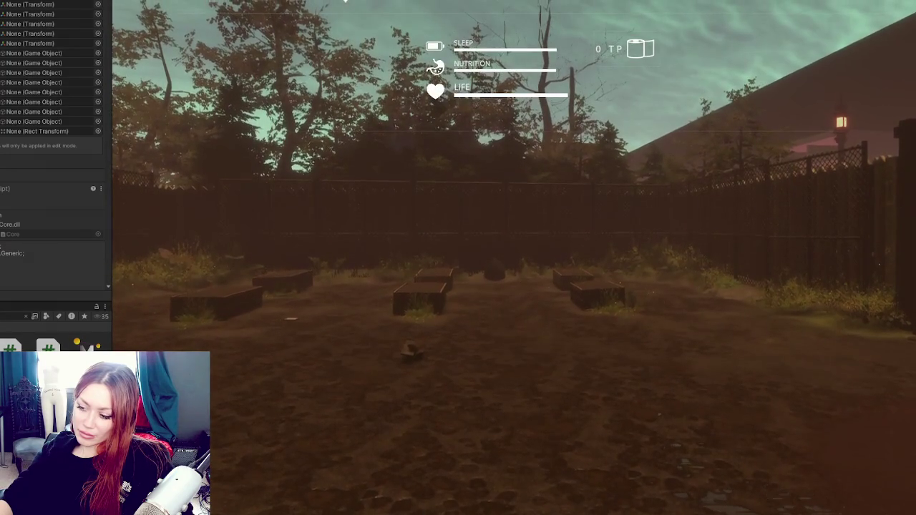
pyautogui.press('Escape')
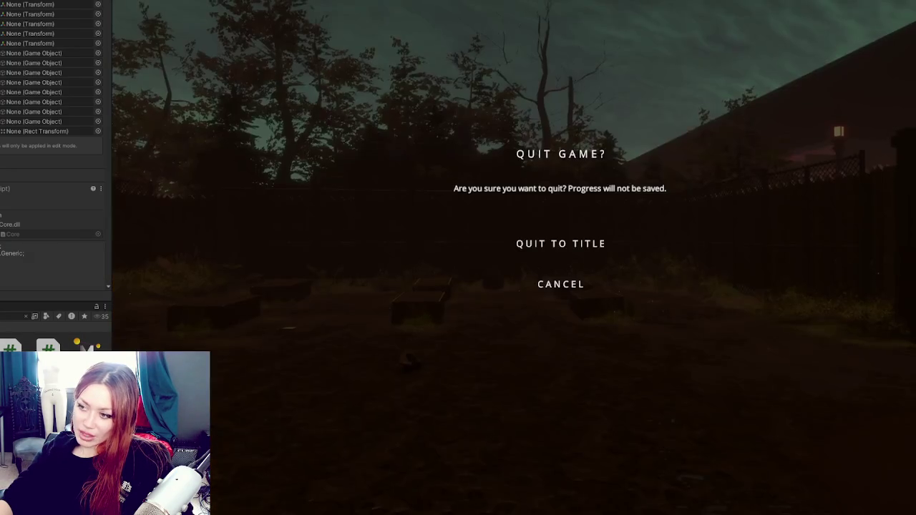
# Quit to the title screen, then check and close the title-menu Options
pyautogui.click(561, 242)
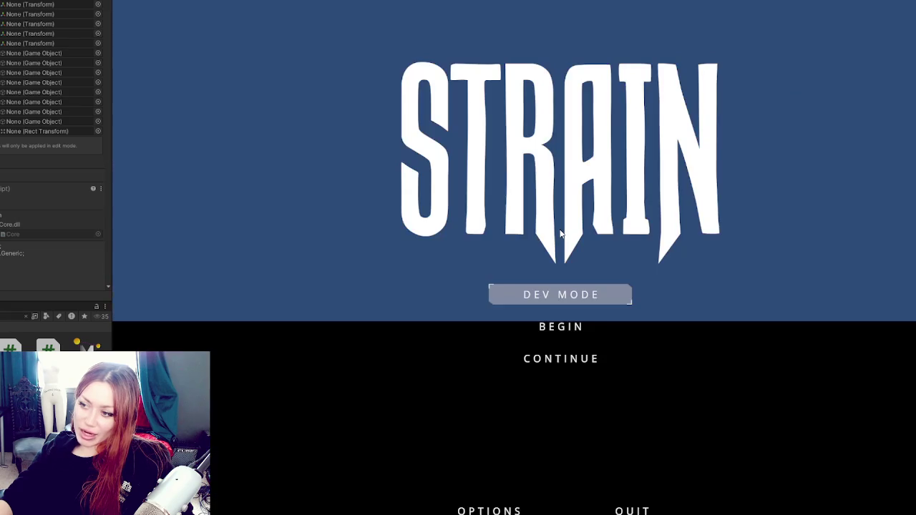
pyautogui.click(489, 509)
pyautogui.click(530, 490)
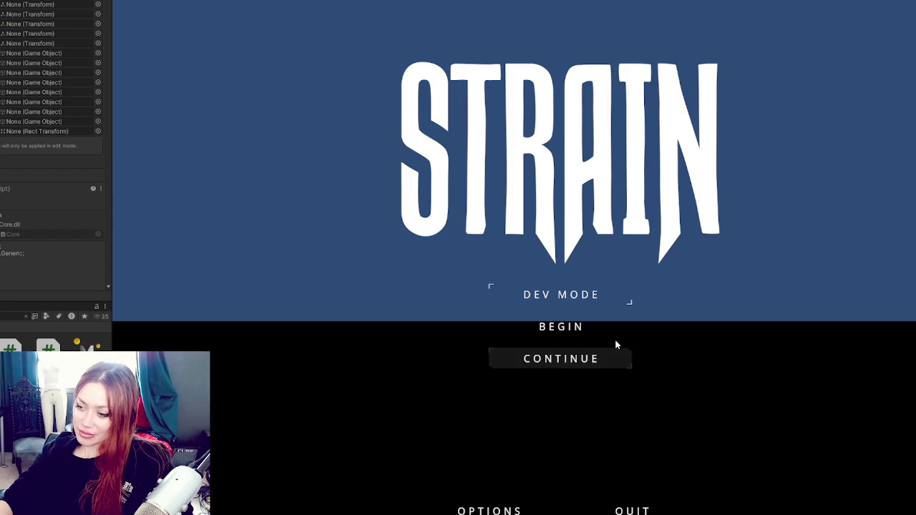
# Lower Master Volume to its minimum in title Options, save, and continue the saved game
pyautogui.click(489, 509)
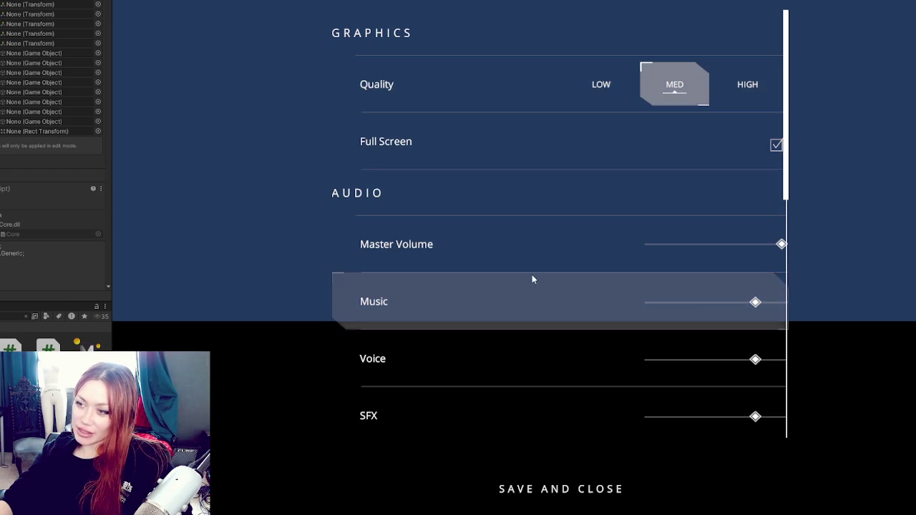
pyautogui.moveTo(781, 244); pyautogui.dragTo(633, 247)
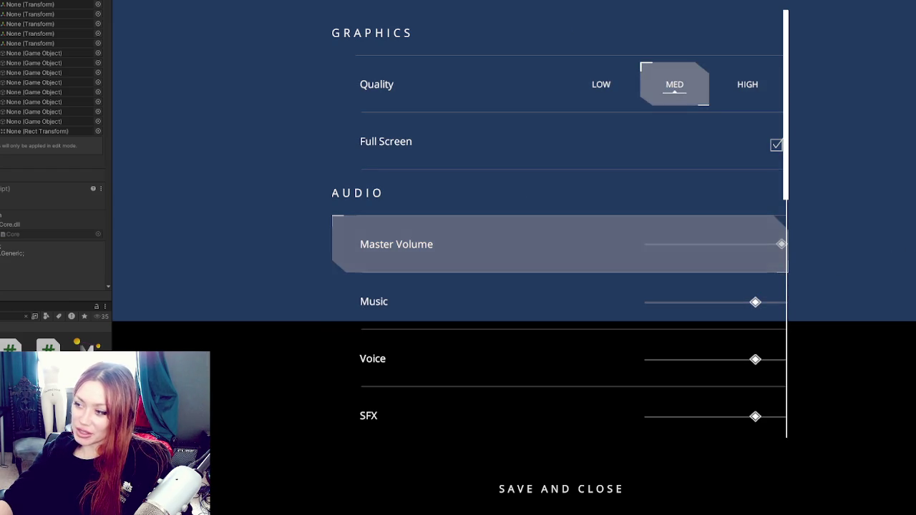
pyautogui.moveTo(781, 243); pyautogui.dragTo(567, 238)
pyautogui.press('Escape')
pyautogui.press('Down')
pyautogui.press('Down')
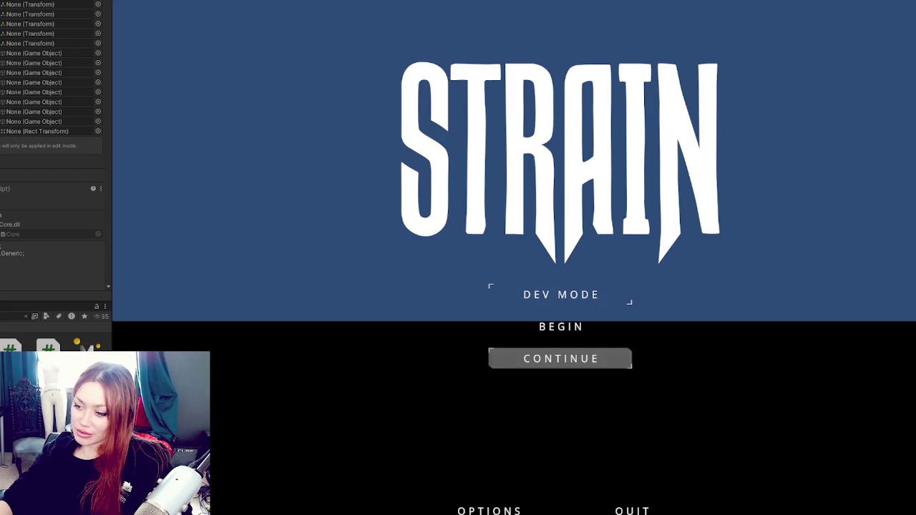
pyautogui.click(548, 366)
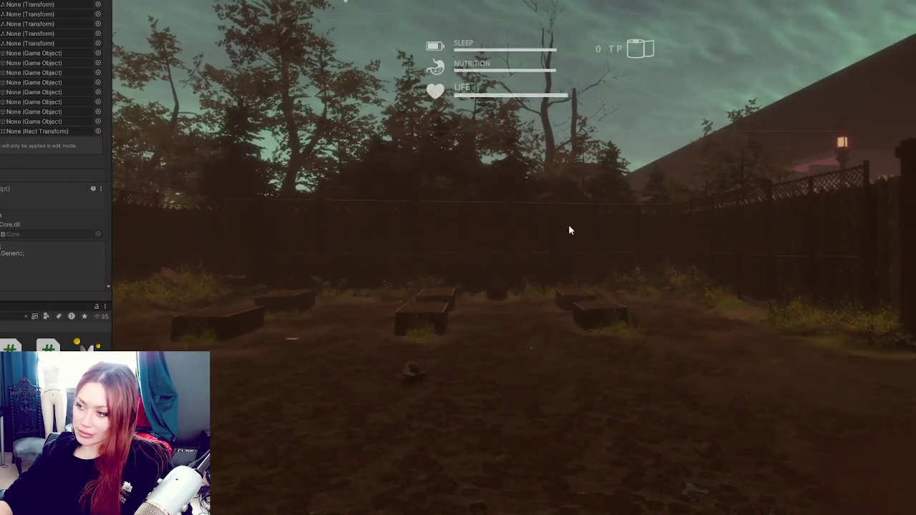
# Save and close the in-game settings, quit to title, and check the title Options
pyautogui.press('Escape')
pyautogui.click(559, 491)
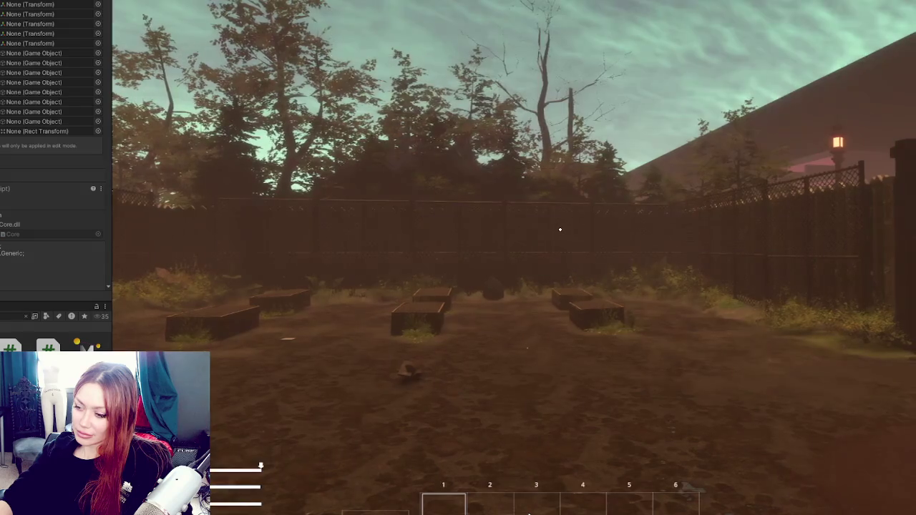
pyautogui.click(563, 494)
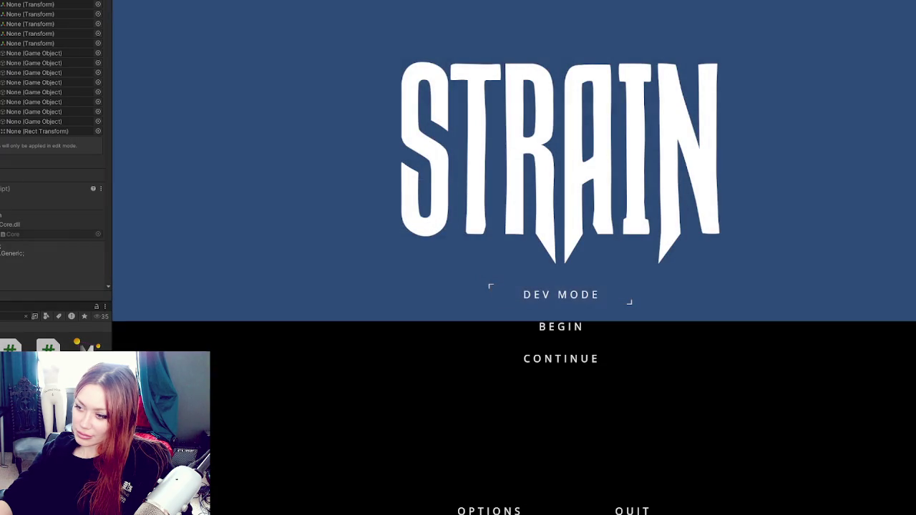
pyautogui.click(501, 509)
pyautogui.click(544, 492)
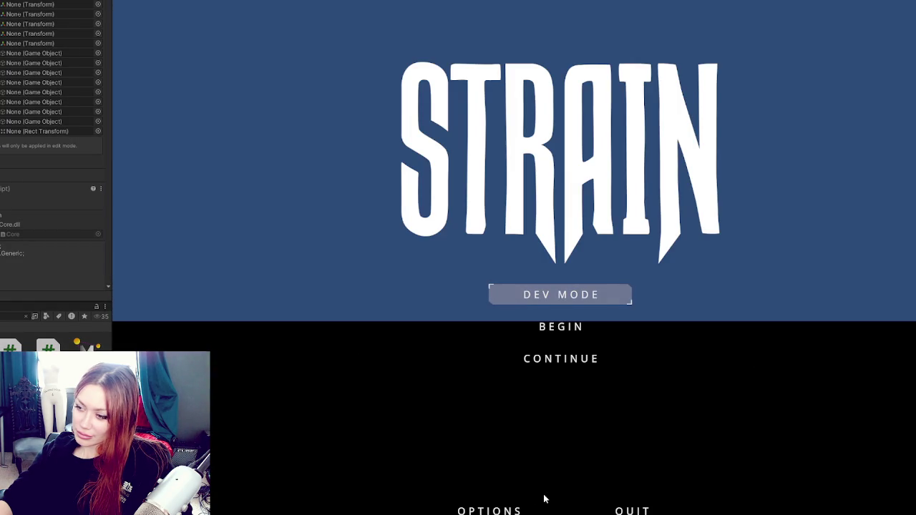
# Check and close the title Options, then continue the saved game into the garden level
pyautogui.click(500, 509)
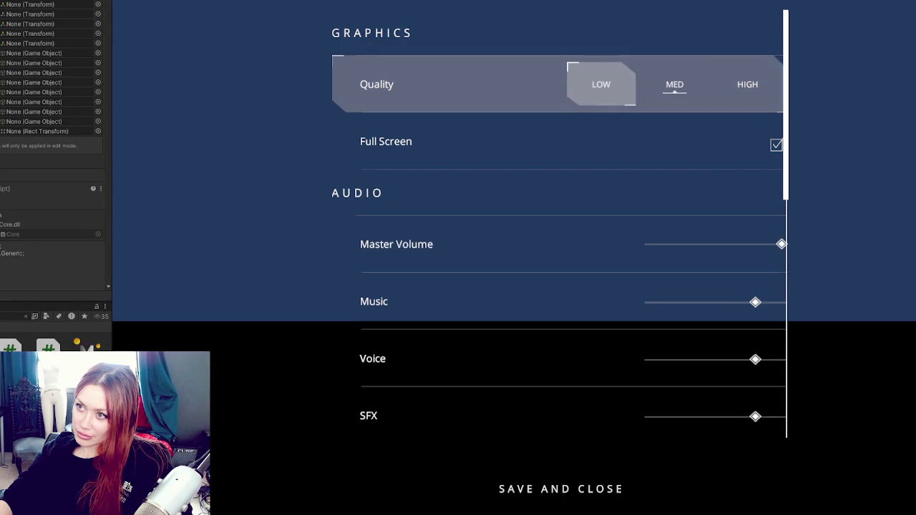
pyautogui.click(530, 493)
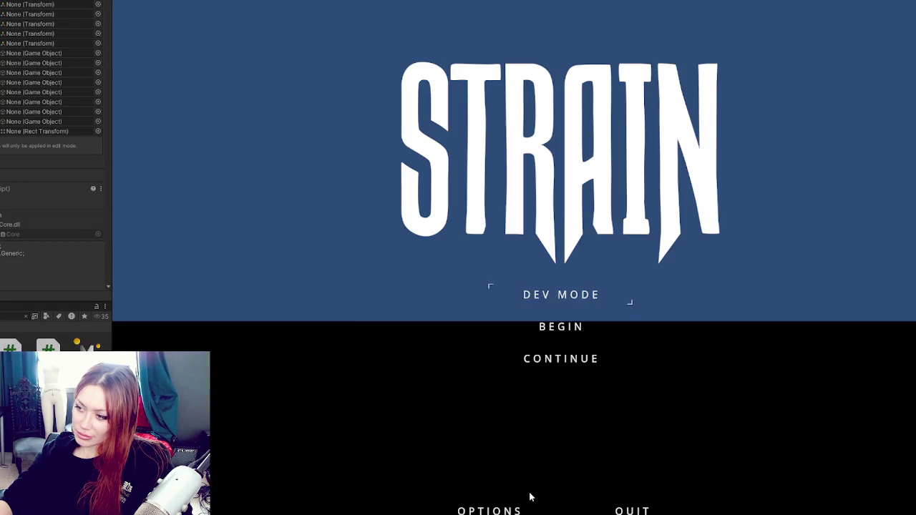
pyautogui.click(549, 360)
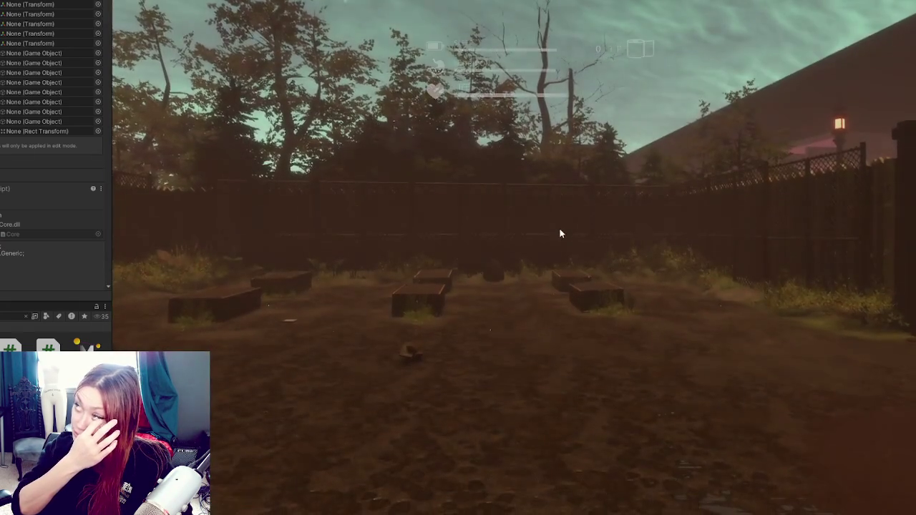
# Bring up the in-game options and drag the Music, Voice and SFX volumes to minimum
pyautogui.press('Escape')
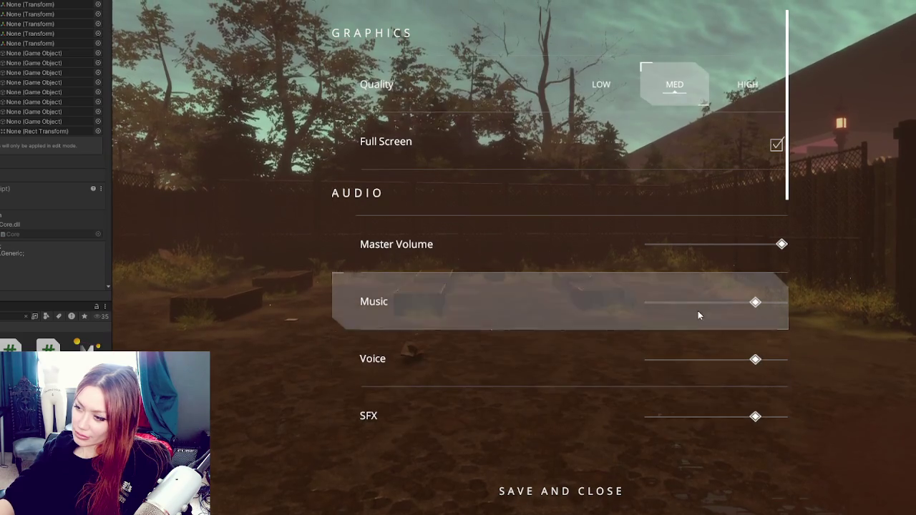
pyautogui.moveTo(709, 306); pyautogui.dragTo(616, 304)
pyautogui.moveTo(740, 357); pyautogui.dragTo(555, 347)
pyautogui.moveTo(755, 416); pyautogui.dragTo(647, 417)
# Turn the Ambience volume down to minimum and scroll through the settings to review them
pyautogui.scroll(-3, 708, 347)
pyautogui.moveTo(753, 377); pyautogui.dragTo(625, 374)
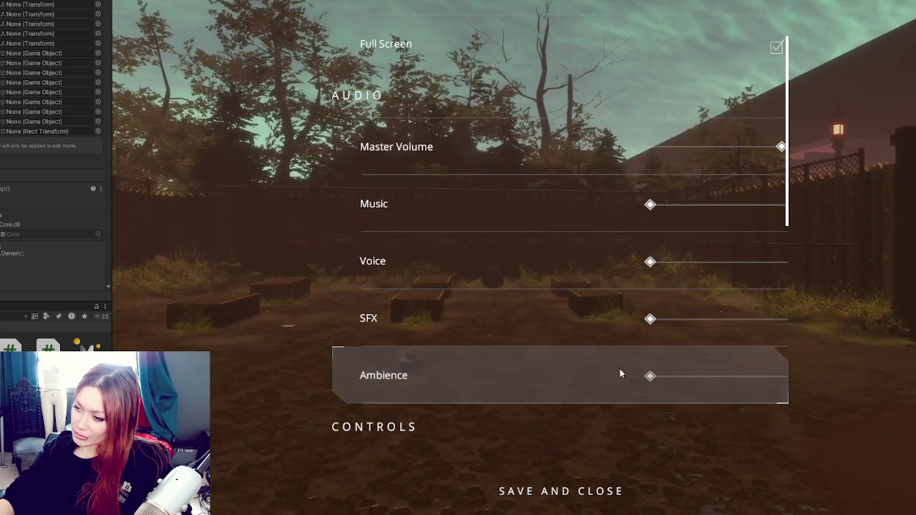
pyautogui.scroll(-4, 654, 362)
pyautogui.scroll(-2, 664, 348)
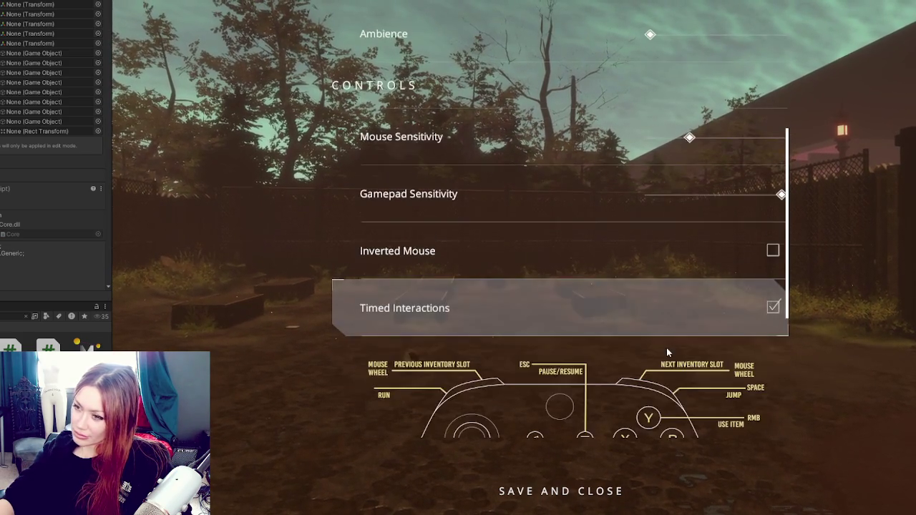
pyautogui.scroll(-2, 668, 348)
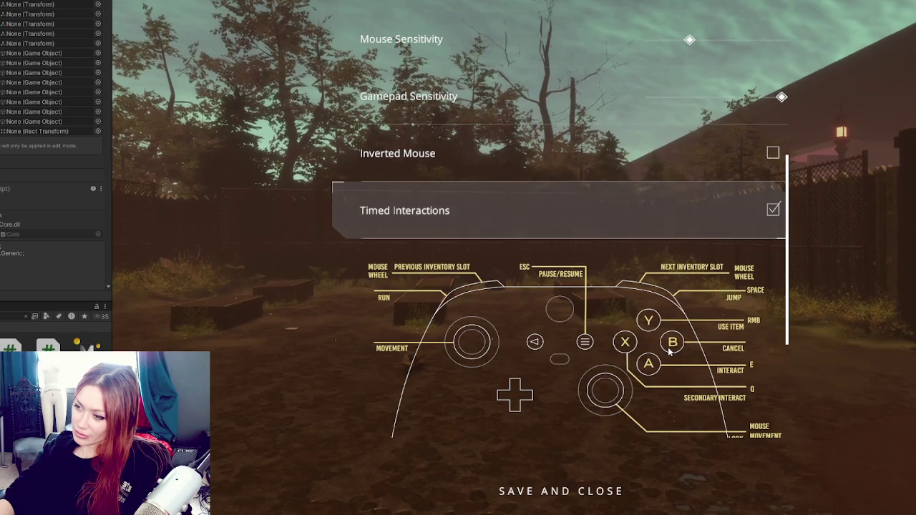
pyautogui.scroll(-5, 669, 347)
pyautogui.scroll(-6, 590, 276)
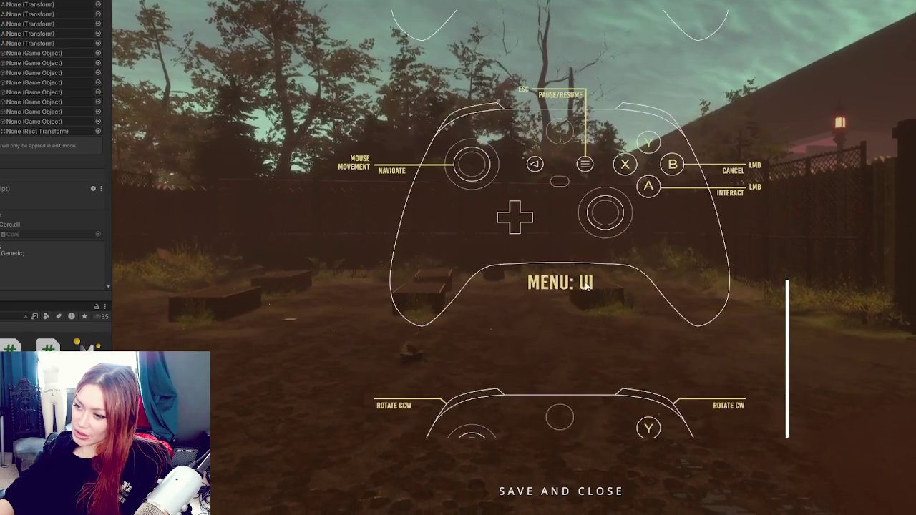
pyautogui.scroll(3, 616, 294)
pyautogui.scroll(8, 616, 290)
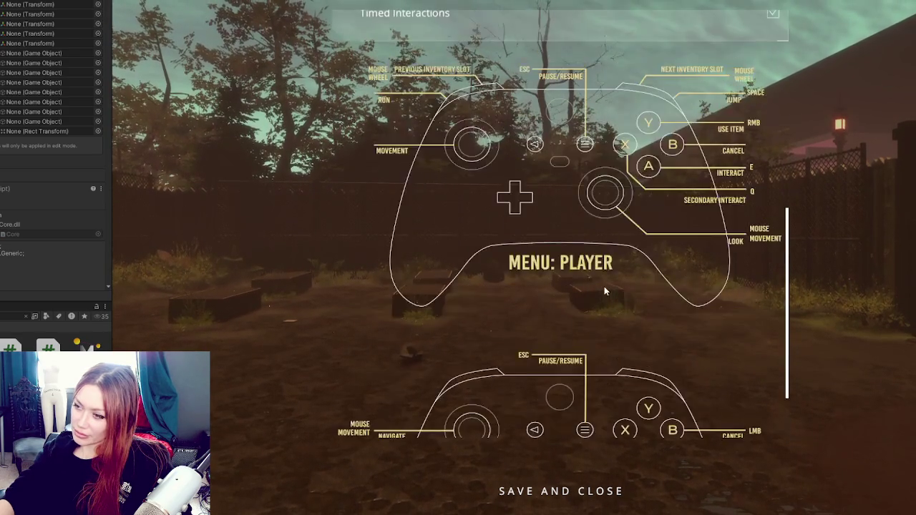
pyautogui.scroll(2, 617, 280)
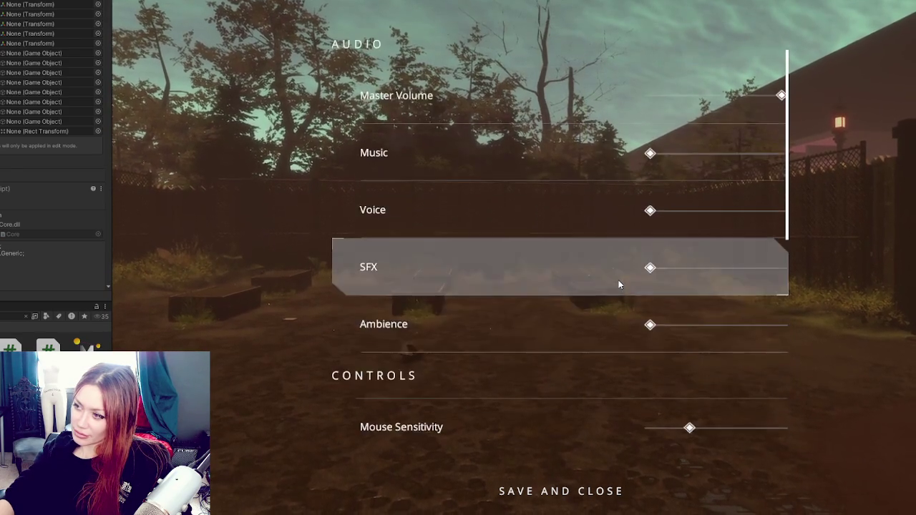
pyautogui.scroll(-3, 618, 280)
pyautogui.scroll(5, 620, 285)
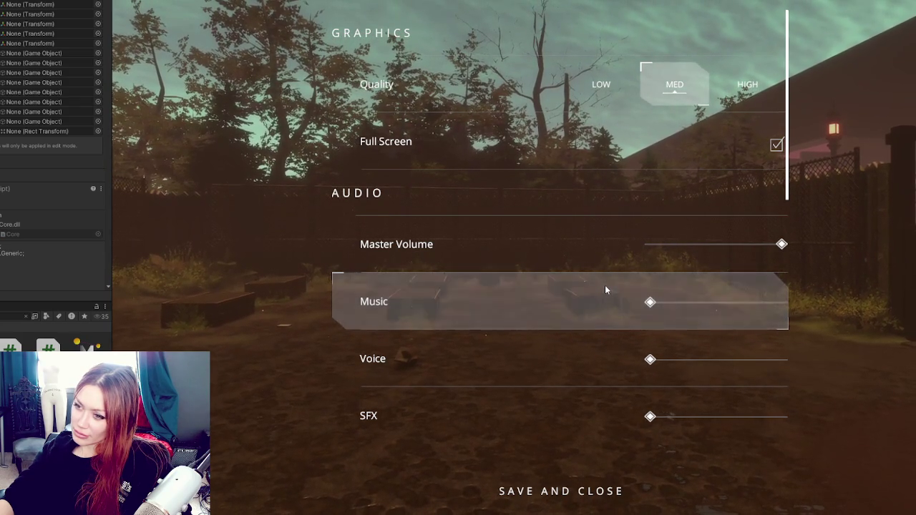
pyautogui.scroll(-2, 625, 227)
pyautogui.scroll(-10, 626, 227)
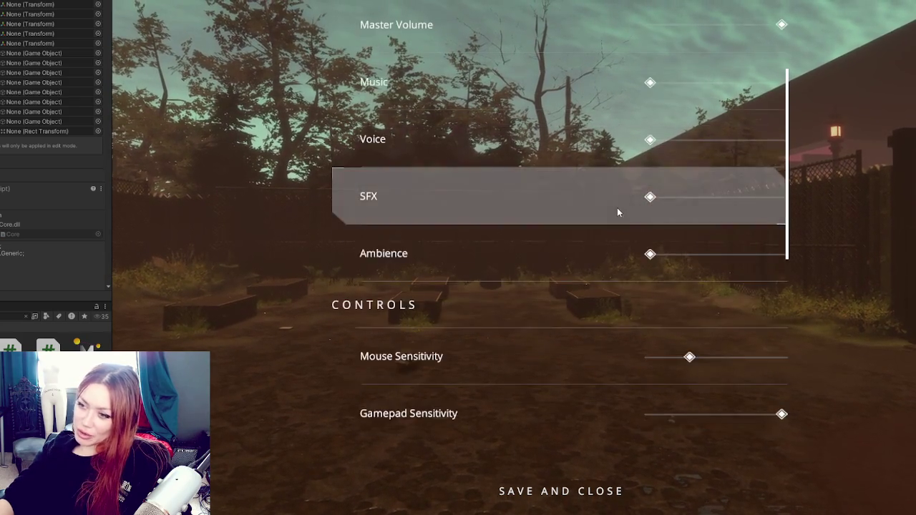
pyautogui.scroll(4, 623, 268)
pyautogui.scroll(10, 623, 268)
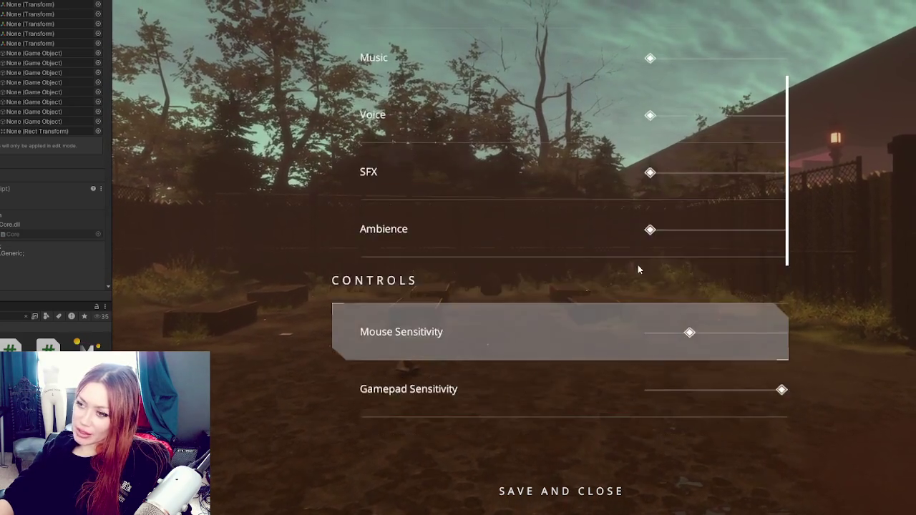
pyautogui.scroll(-3, 627, 211)
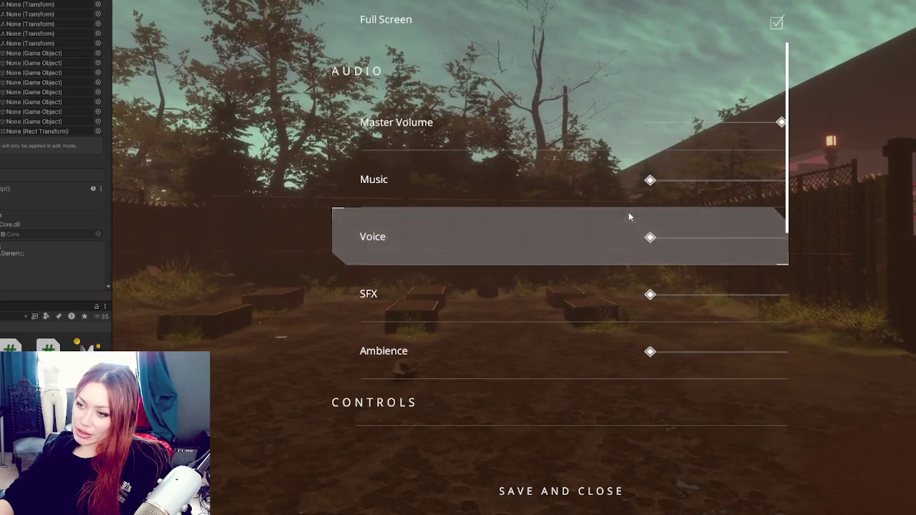
pyautogui.scroll(-3, 673, 241)
pyautogui.scroll(-2, 463, 210)
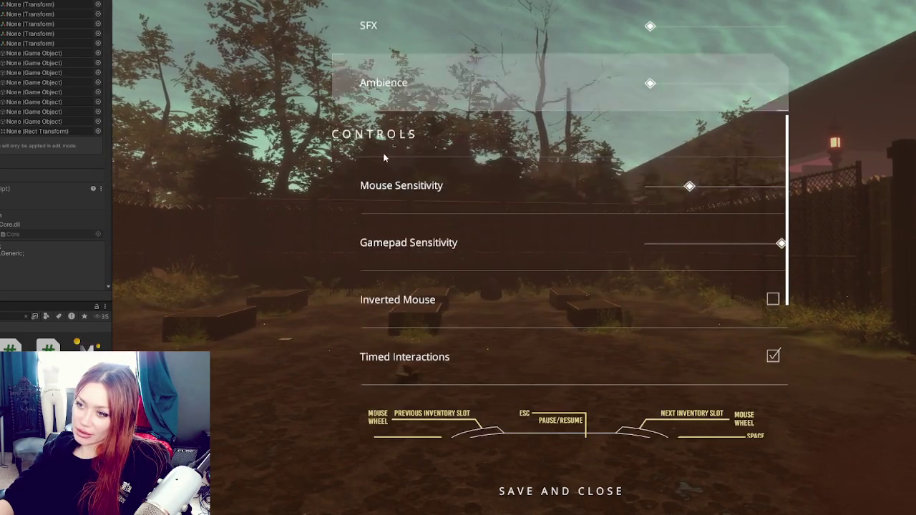
pyautogui.scroll(7, 603, 279)
pyautogui.scroll(1, 609, 276)
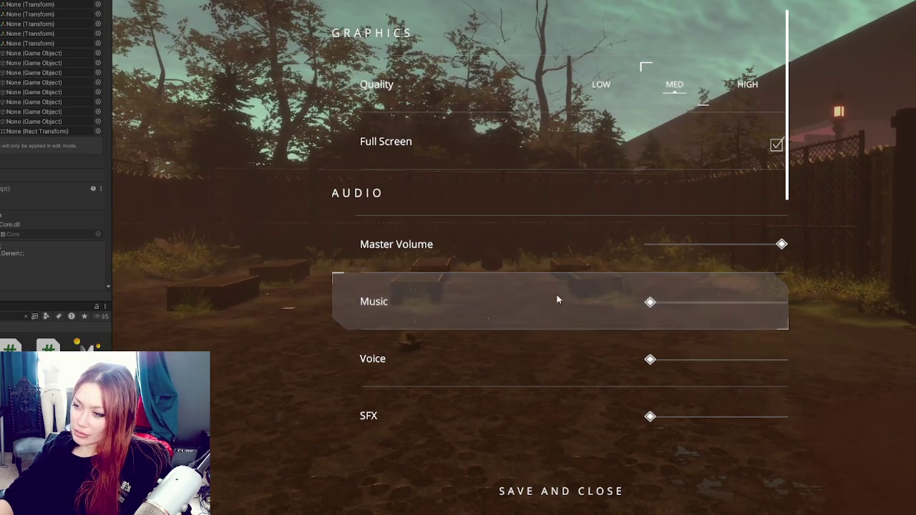
pyautogui.scroll(-3, 548, 303)
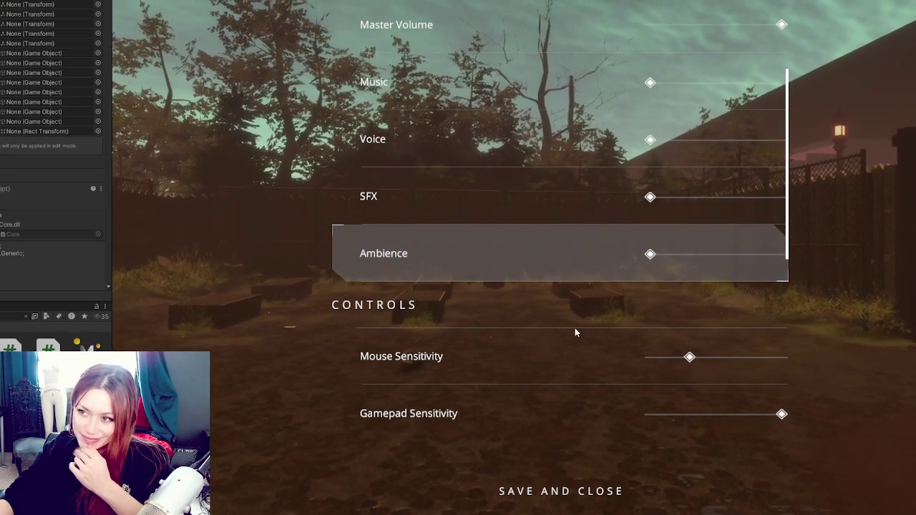
# Save the lowered audio volumes and resume playing in the backyard
pyautogui.click(562, 493)
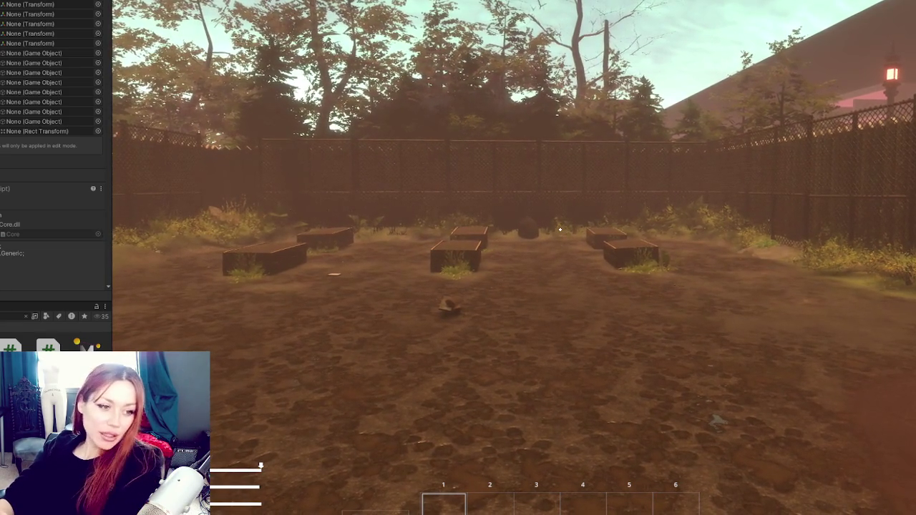
# Reopen the in-game options to confirm the lowered volumes, scrolling down to Controls
pyautogui.press('Escape')
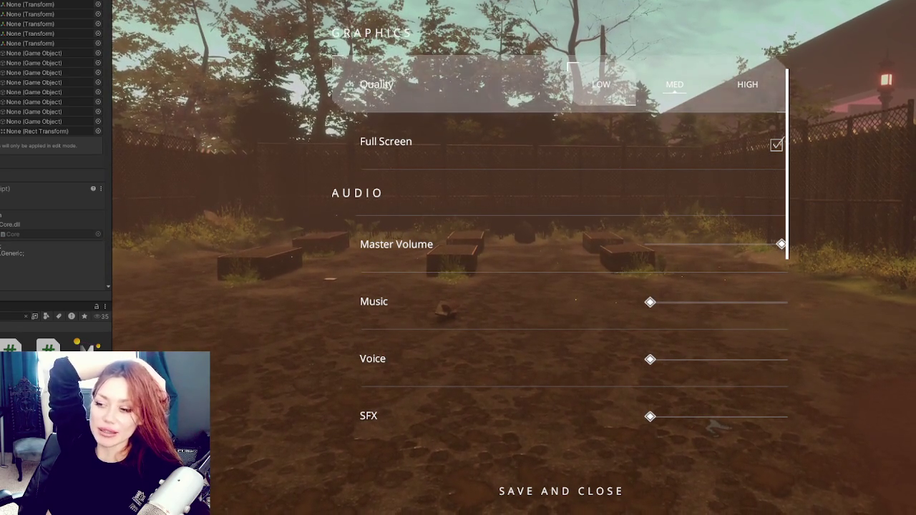
pyautogui.scroll(-5, 495, 231)
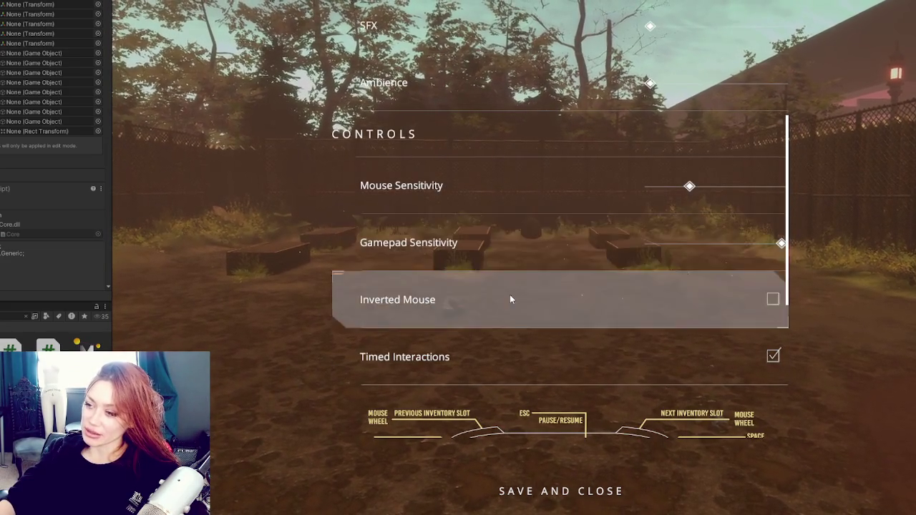
pyautogui.scroll(-1, 517, 337)
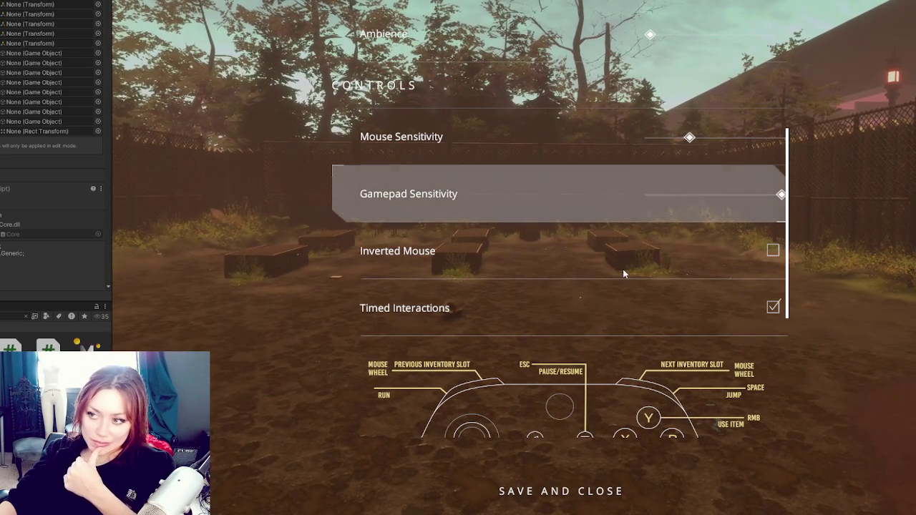
pyautogui.scroll(5, 583, 206)
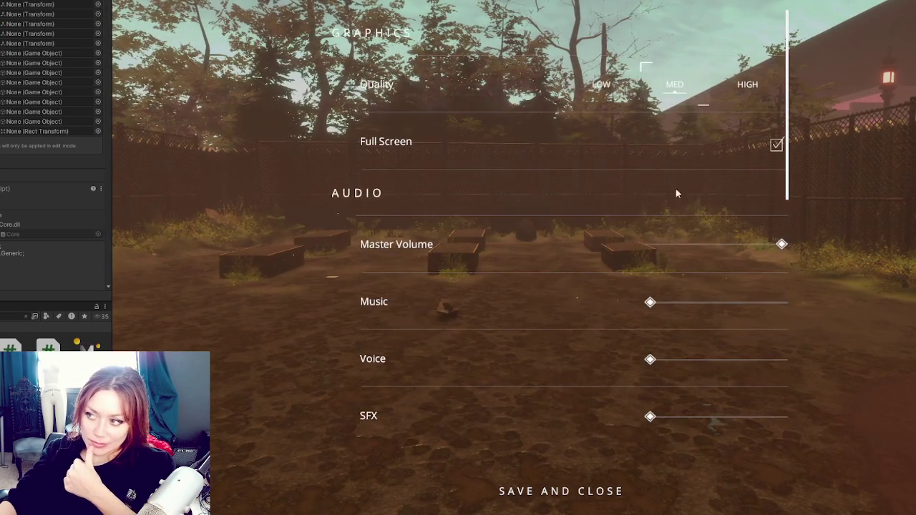
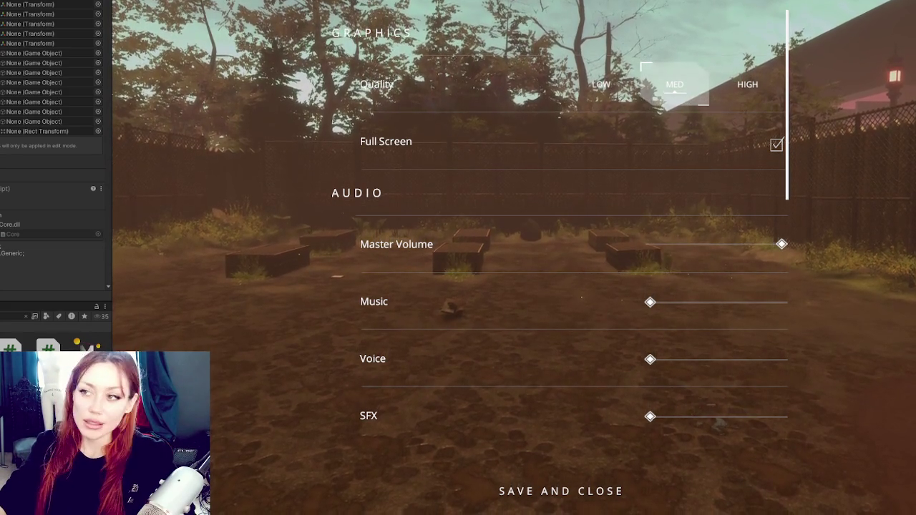
# Stop the play test and clear the asset search results
pyautogui.hotkey('ctrl', 'p')
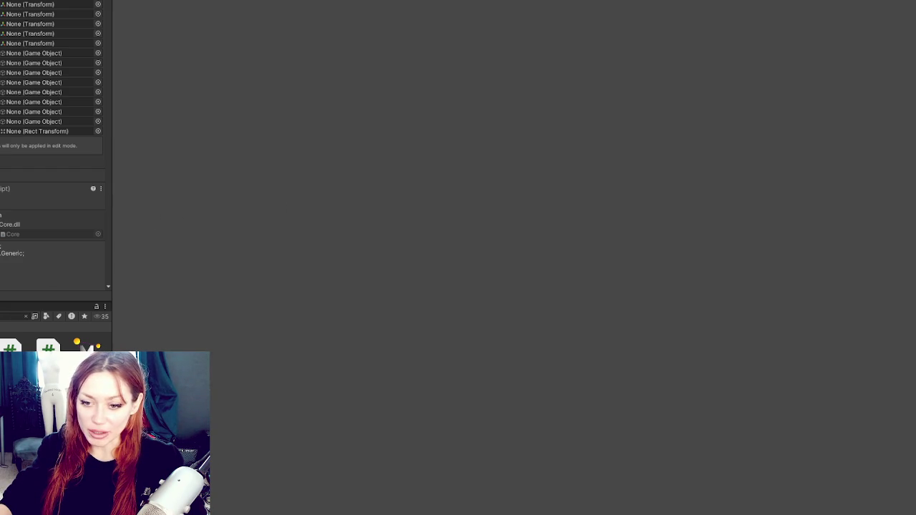
pyautogui.press('Escape')
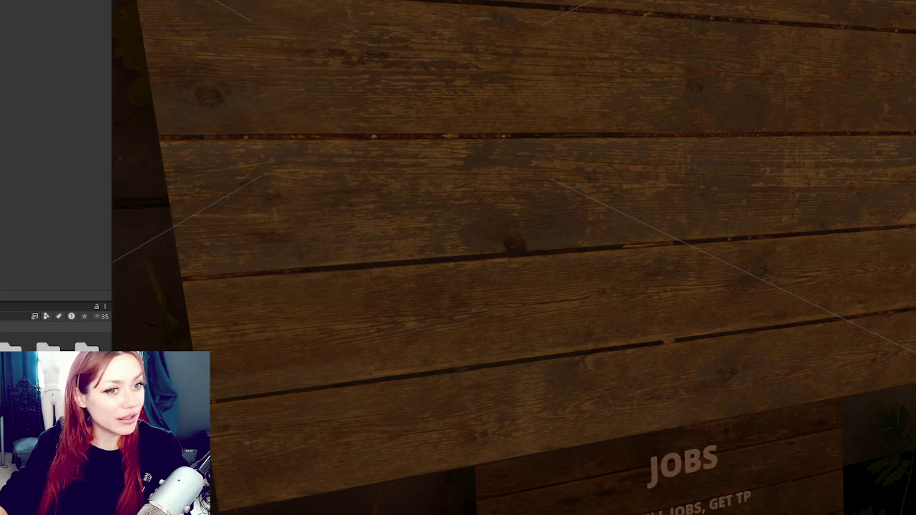
# Scroll back to the Apothecary scene's wooden JOBS board
pyautogui.scroll(-5, 404, 239)
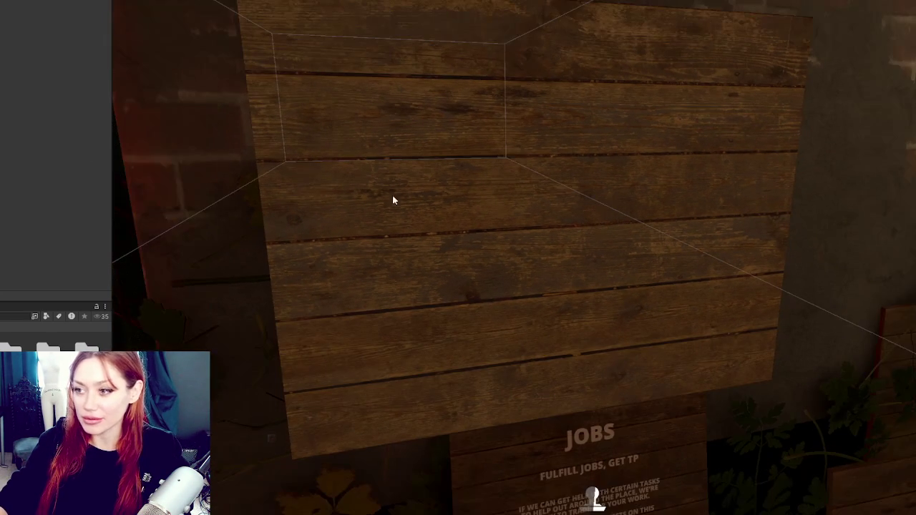
# Select the JOBS board, search Project assets for 'wood', then clear the search
pyautogui.click(536, 312)
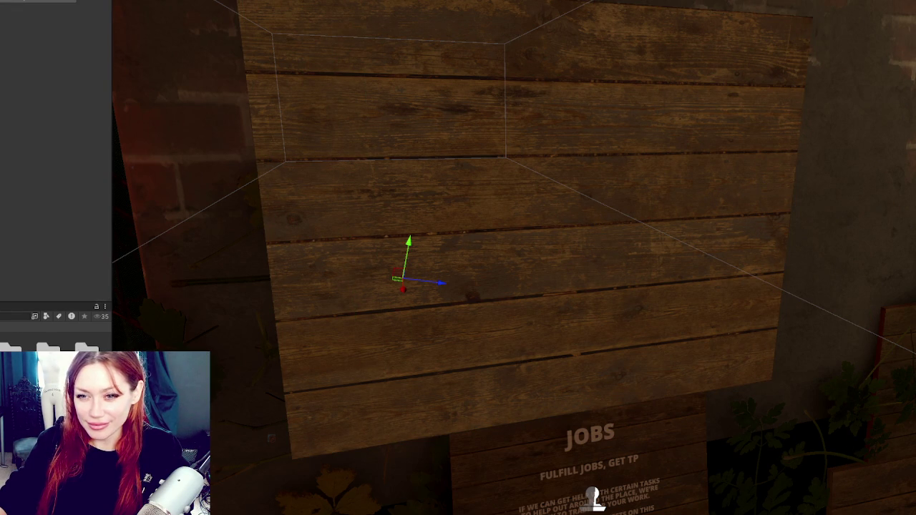
pyautogui.click(14, 315)
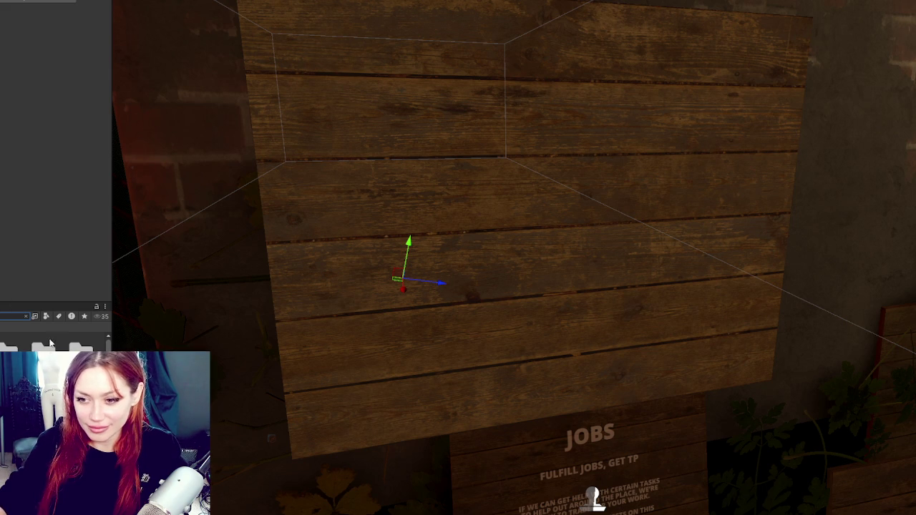
pyautogui.click(46, 315)
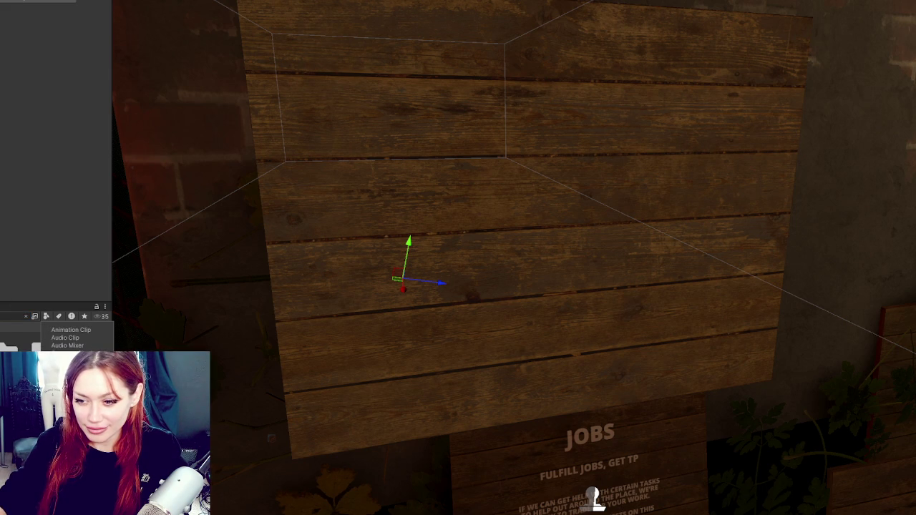
pyautogui.click(56, 143)
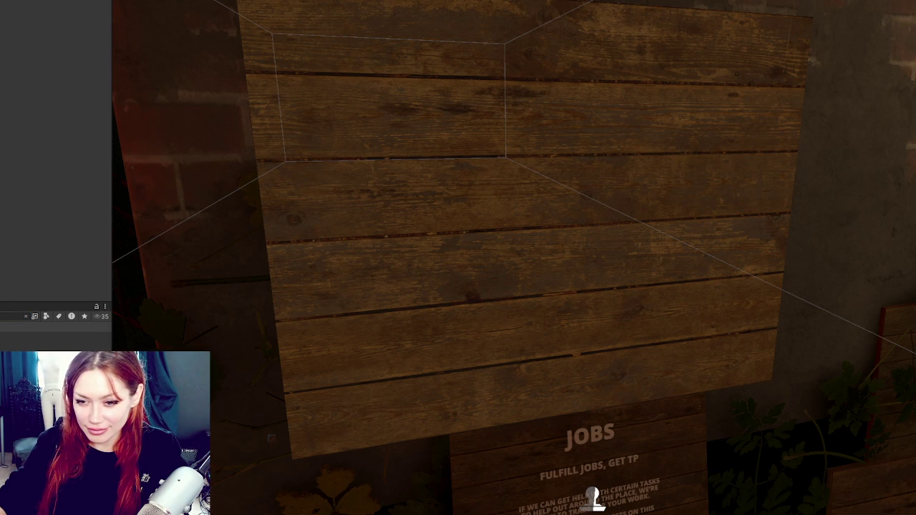
pyautogui.click(12, 316)
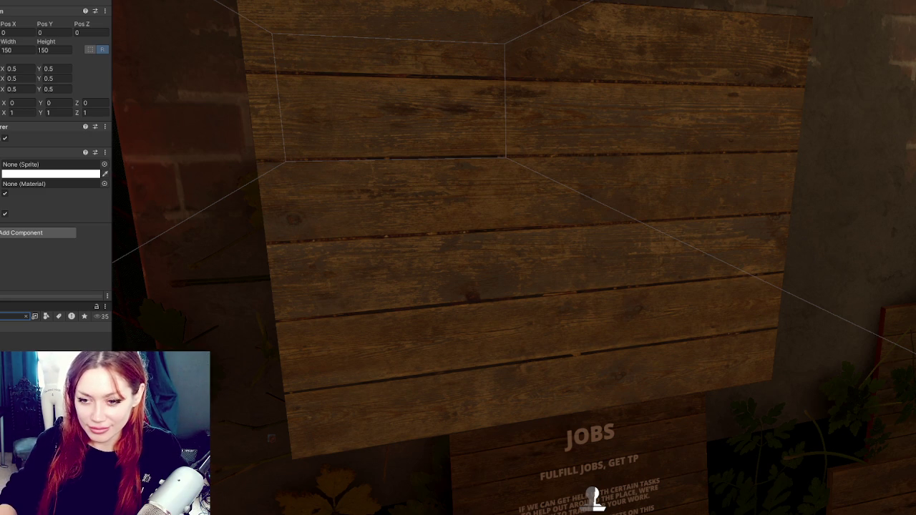
pyautogui.write('wood')
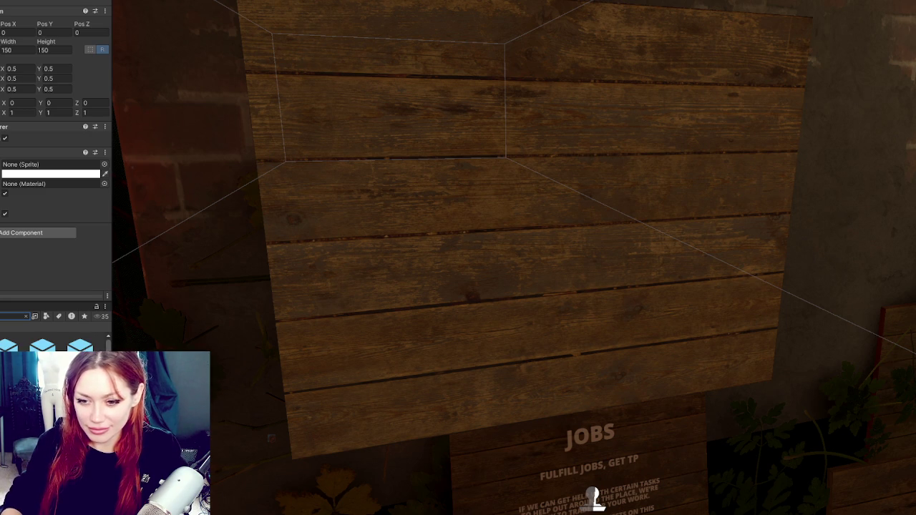
pyautogui.press('BackSpace')
pyautogui.press('BackSpace')
pyautogui.press('BackSpace')
pyautogui.press('Escape')
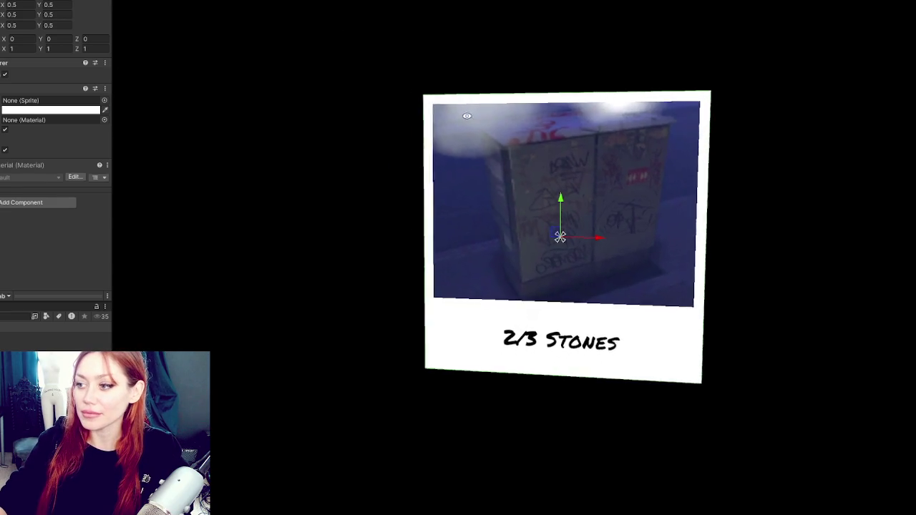
# Anchor the photo frame top-centre, set Height 140, and move it down inside the card
pyautogui.moveTo(521, 111); pyautogui.dragTo(512, 138)
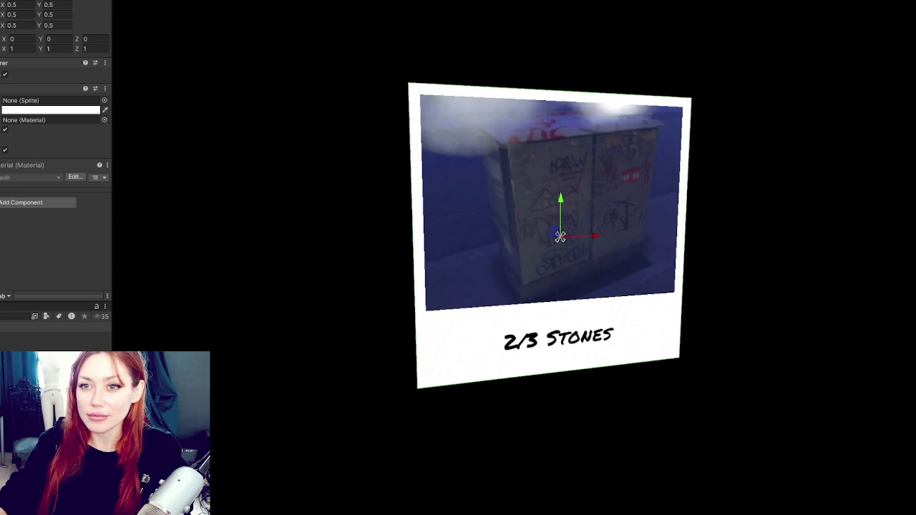
pyautogui.click(560, 236)
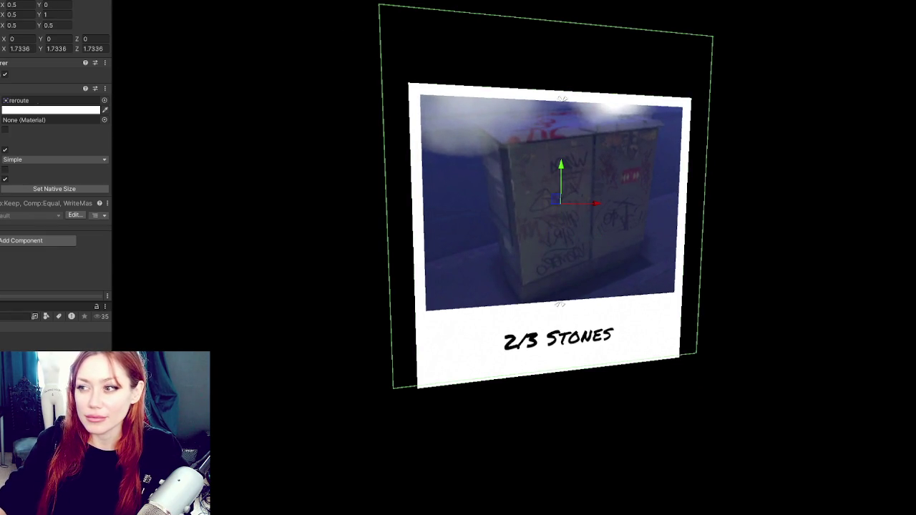
pyautogui.click(561, 236)
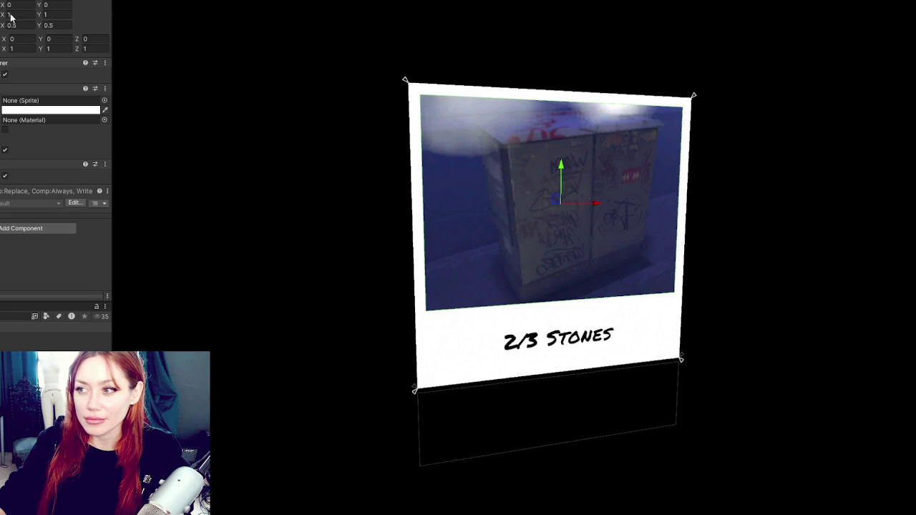
pyautogui.click(7, 70)
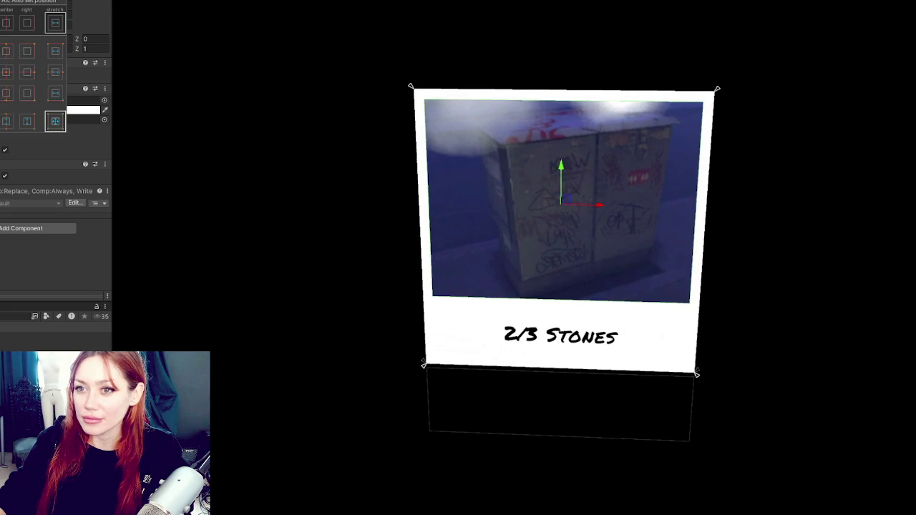
pyautogui.click(6, 72)
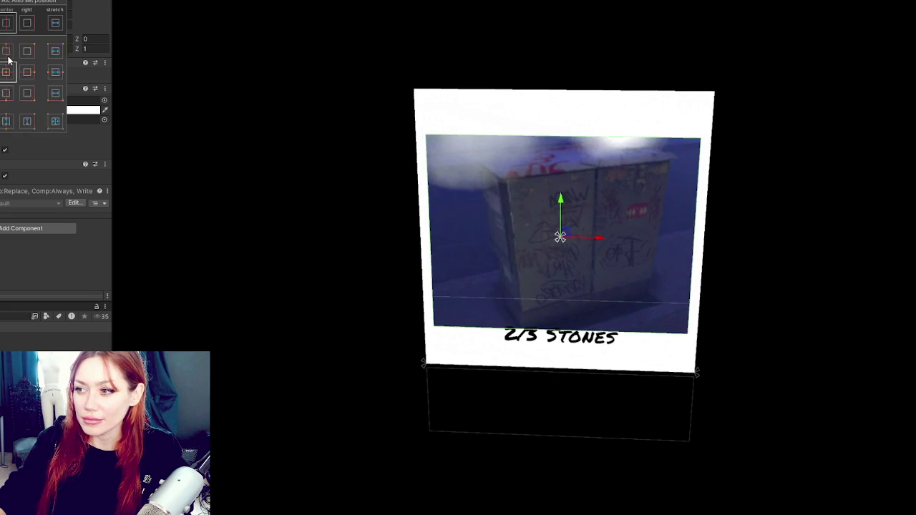
pyautogui.keyDown('alt'); pyautogui.keyDown('shift'); pyautogui.click(7, 49); pyautogui.keyUp('shift'); pyautogui.keyUp('alt')
pyautogui.click(597, 161)
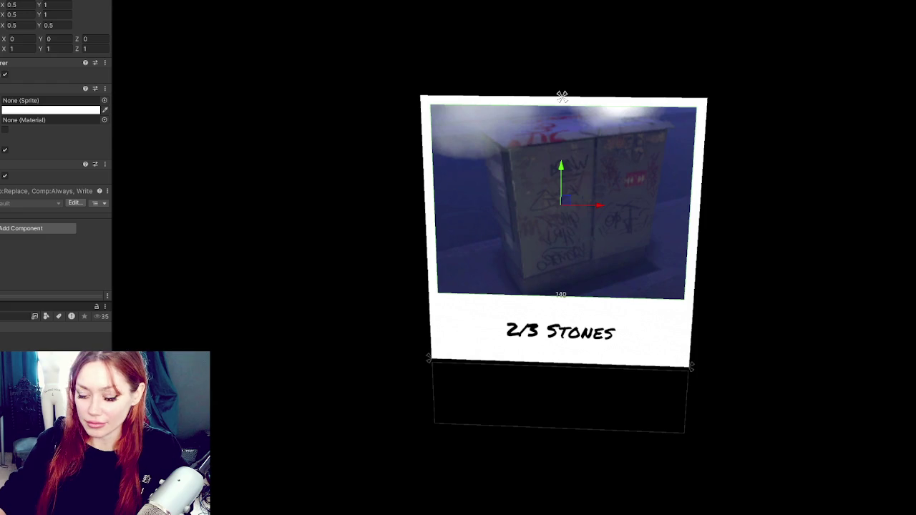
pyautogui.write('140')
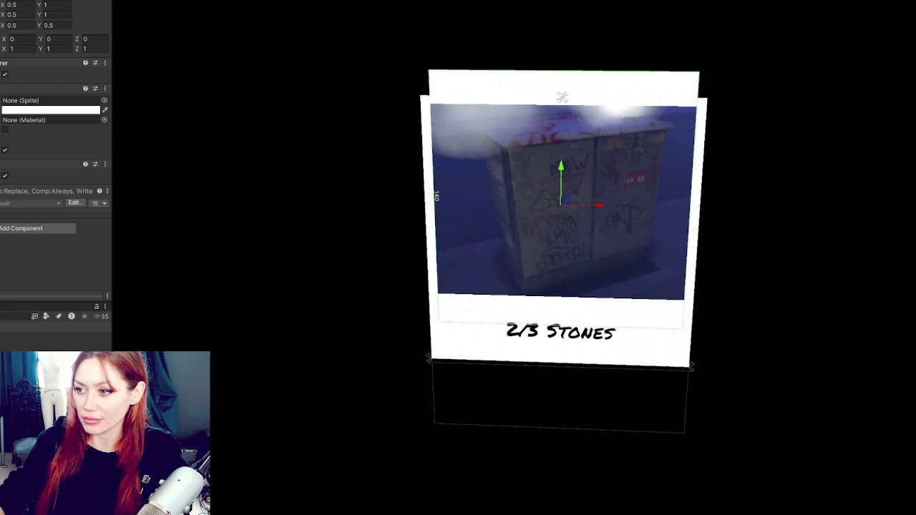
pyautogui.moveTo(562, 167)
pyautogui.mouseDown()
pyautogui.moveTo(559, 204)
pyautogui.moveTo(567, 196)
pyautogui.moveTo(639, 262)
pyautogui.moveTo(629, 247)
pyautogui.mouseUp()
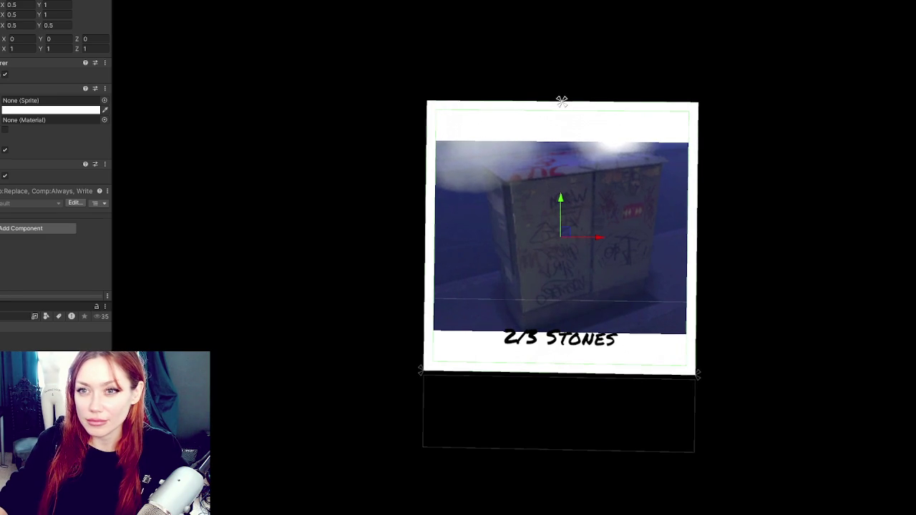
# Try stretching the photo frame taller, undo those attempts, and nudge the photo up slightly
pyautogui.press('r')
pyautogui.moveTo(564, 196); pyautogui.dragTo(567, 200)
pyautogui.hotkey('ctrl', 'z')
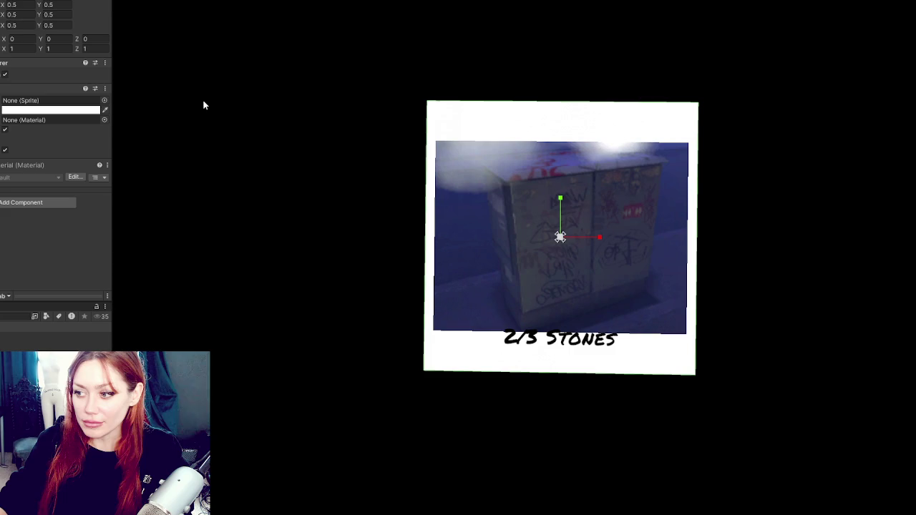
pyautogui.moveTo(565, 195); pyautogui.dragTo(571, 143)
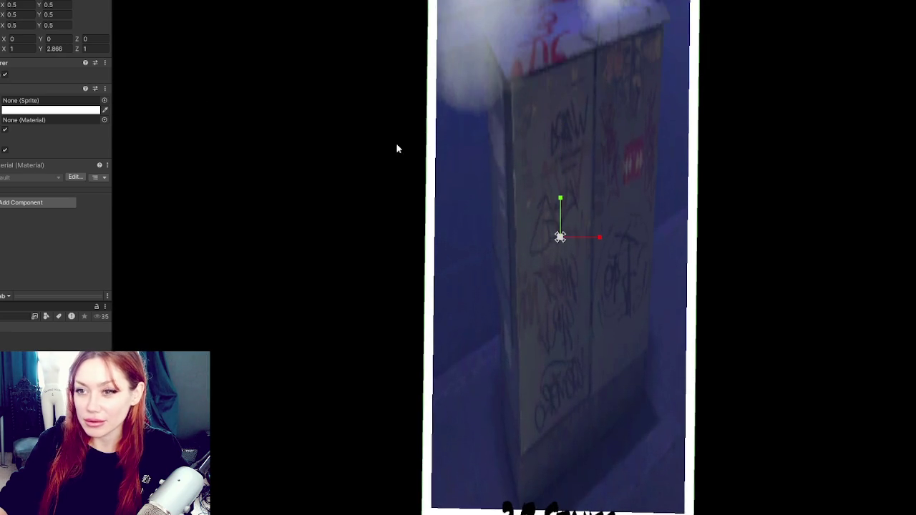
pyautogui.hotkey('ctrl', 'z')
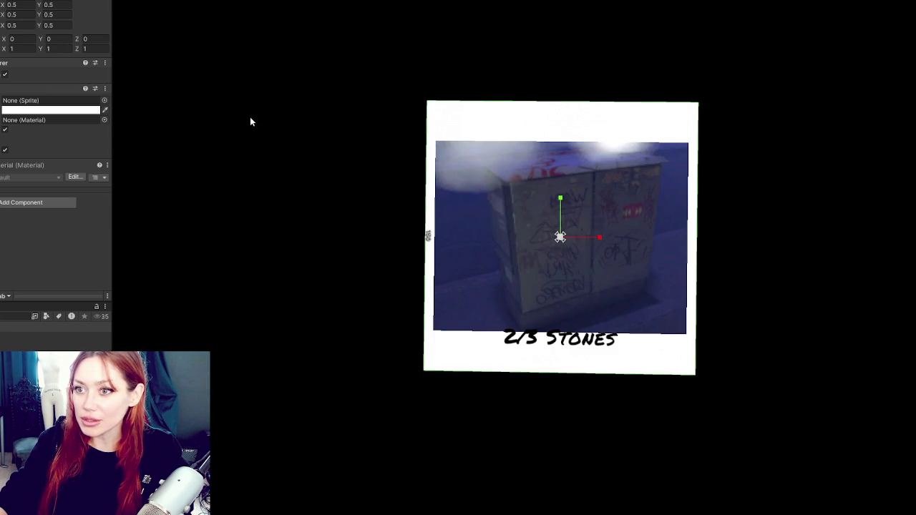
pyautogui.hotkey('ctrl', 'z')
pyautogui.hotkey('ctrl', 'z')
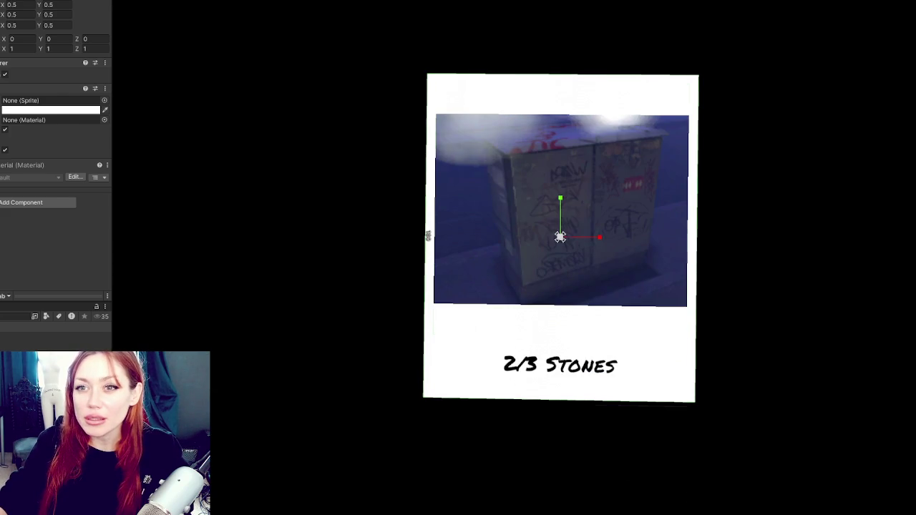
pyautogui.moveTo(562, 170)
pyautogui.mouseDown()
pyautogui.moveTo(567, 145)
pyautogui.moveTo(560, 171)
pyautogui.mouseUp()
# Scale the inner reroute picture up to about 2.53 so it fills the frame
pyautogui.click(596, 228)
pyautogui.press('r')
pyautogui.moveTo(560, 208); pyautogui.dragTo(583, 193)
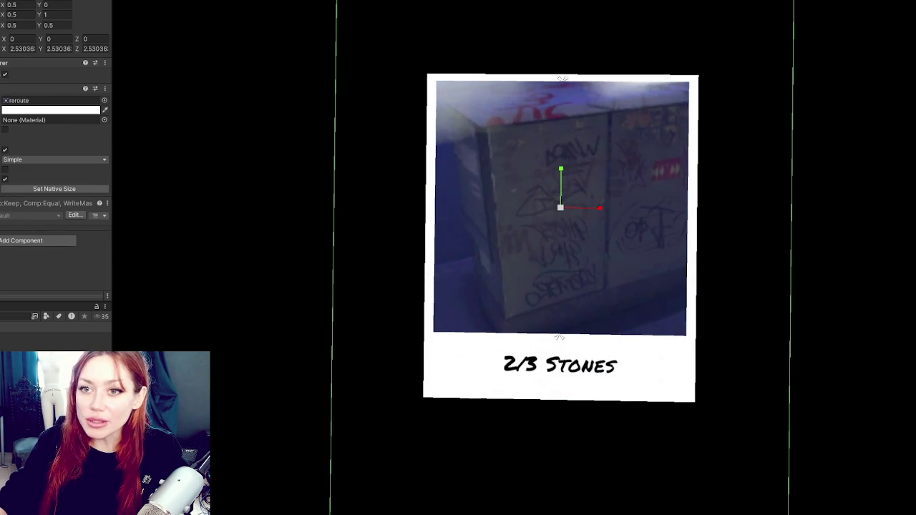
pyautogui.hotkey('ctrl', 'z')
pyautogui.press('w')
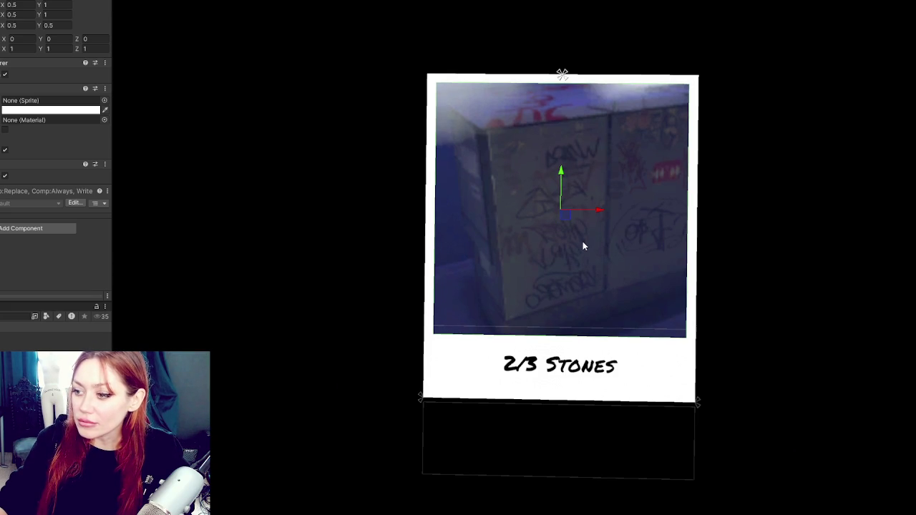
pyautogui.hotkey('ctrl', 'z')
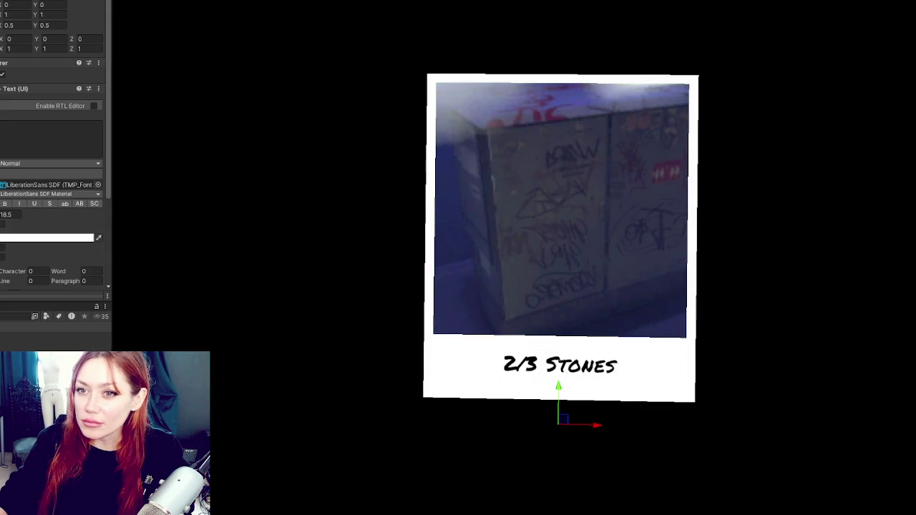
# Move the (Quest items needed) text onto the white strip and try font size 712, then undo
pyautogui.hotkey('ctrl', 'z')
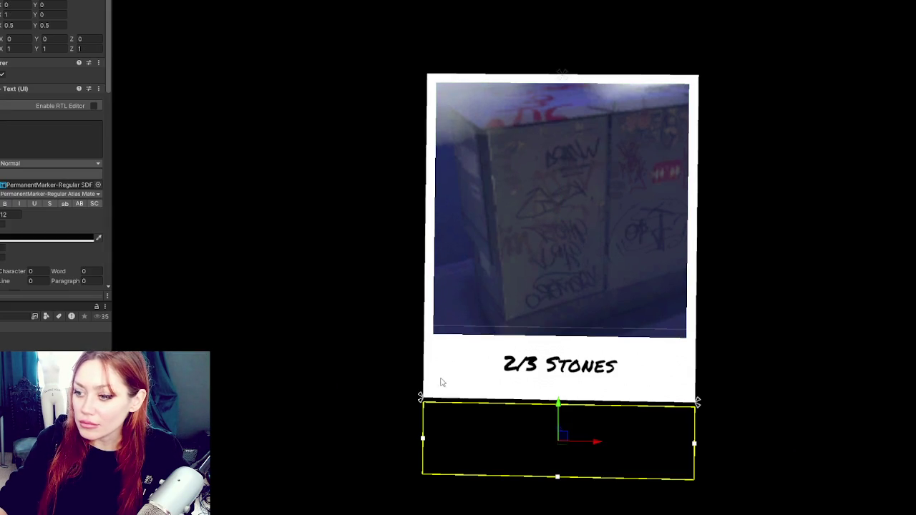
pyautogui.moveTo(561, 371); pyautogui.dragTo(559, 322)
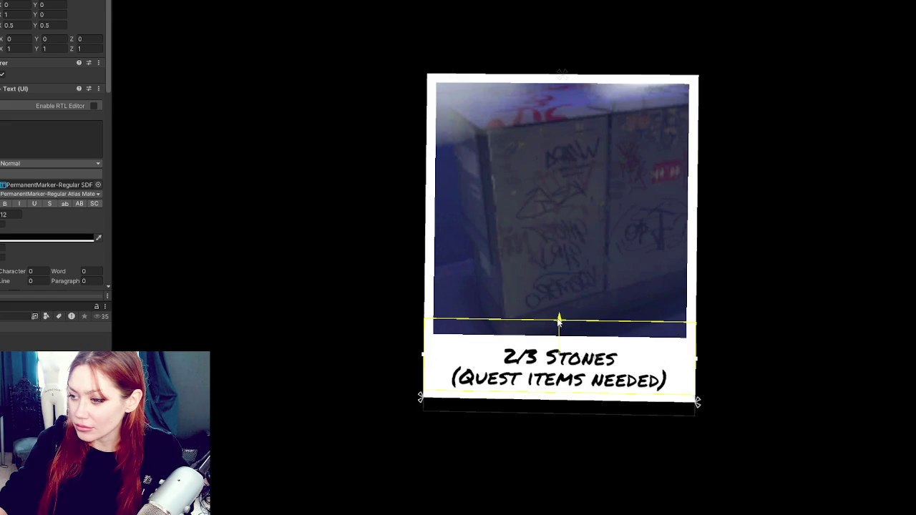
pyautogui.click(12, 213)
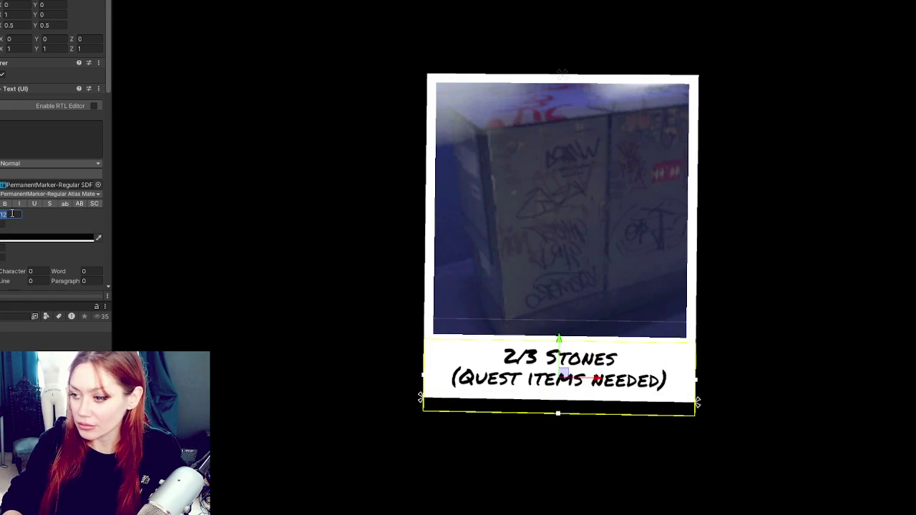
pyautogui.write('7')
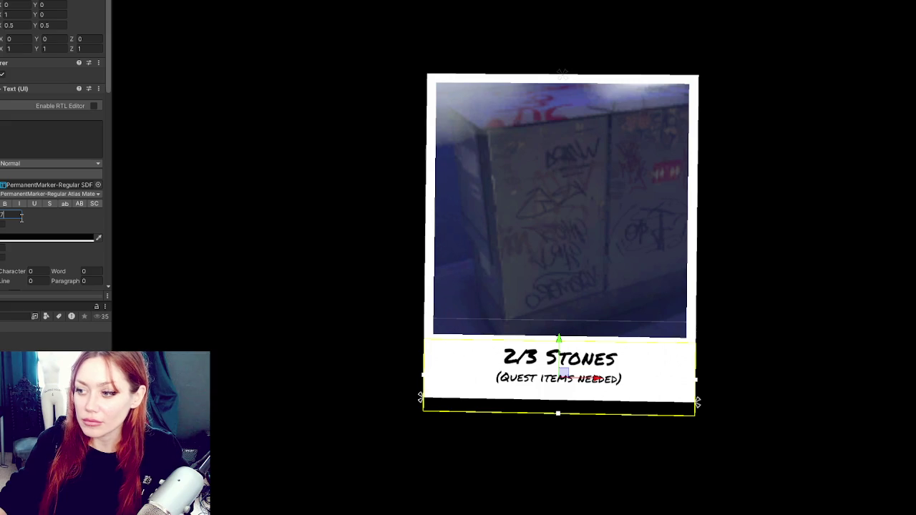
pyautogui.write('12')
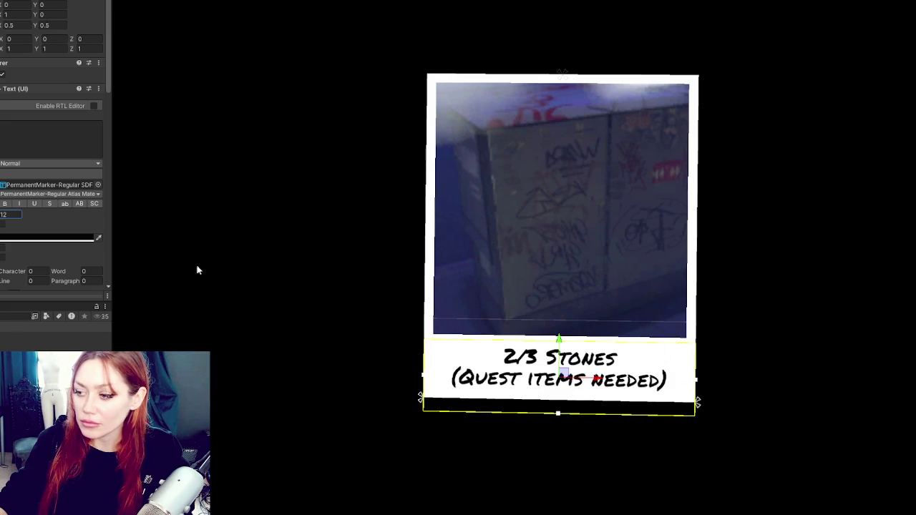
pyautogui.moveTo(560, 339)
pyautogui.mouseDown()
pyautogui.moveTo(546, 411)
pyautogui.moveTo(553, 341)
pyautogui.mouseUp()
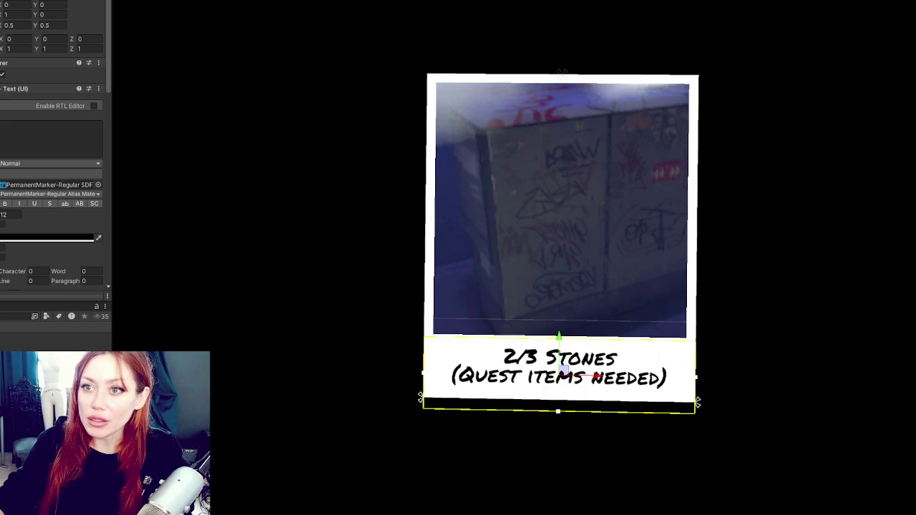
pyautogui.hotkey('ctrl', 'z')
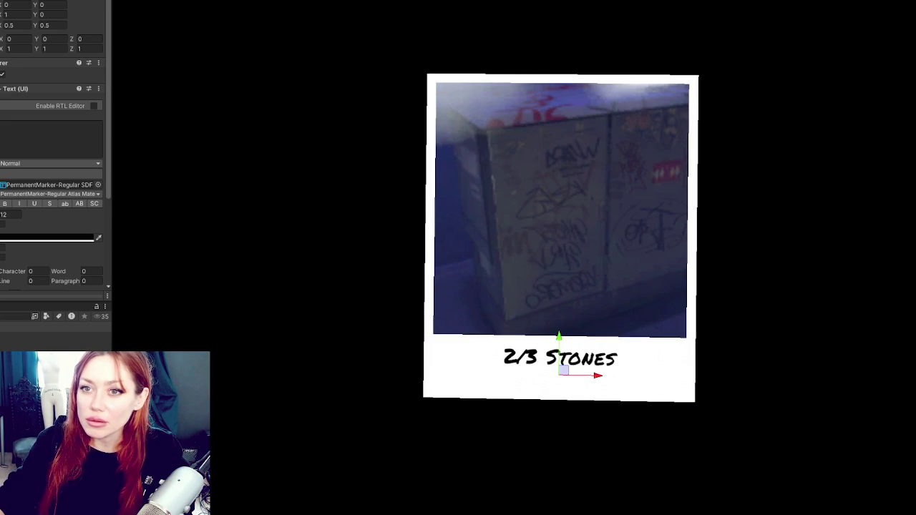
# Resize the 2/3 Stones caption box, shift it up, and duplicate it beneath
pyautogui.press('t')
pyautogui.moveTo(560, 321); pyautogui.dragTo(559, 330)
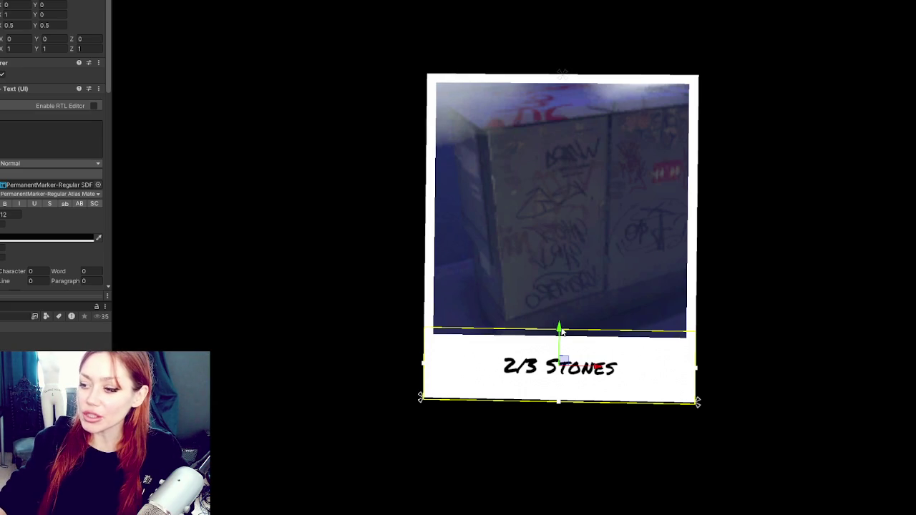
pyautogui.moveTo(561, 330); pyautogui.dragTo(570, 323)
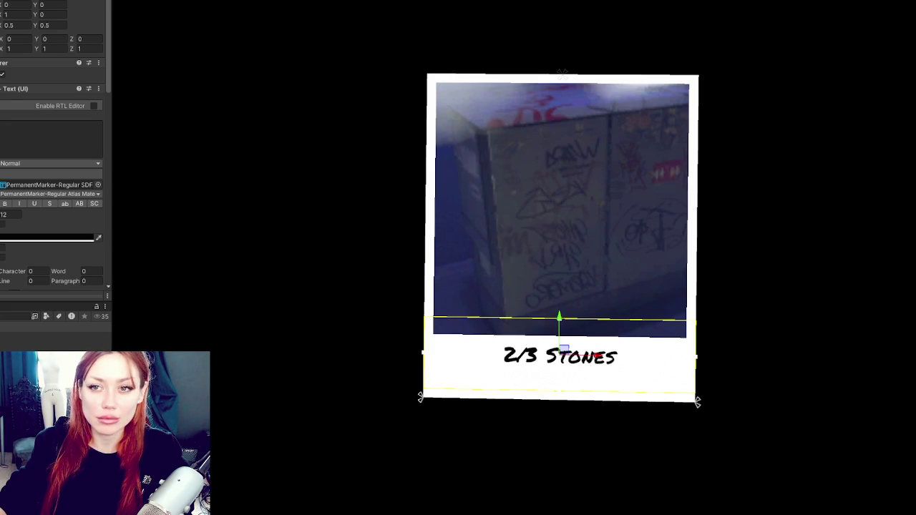
pyautogui.hotkey('ctrl', 'd')
pyautogui.moveTo(560, 317); pyautogui.dragTo(556, 344)
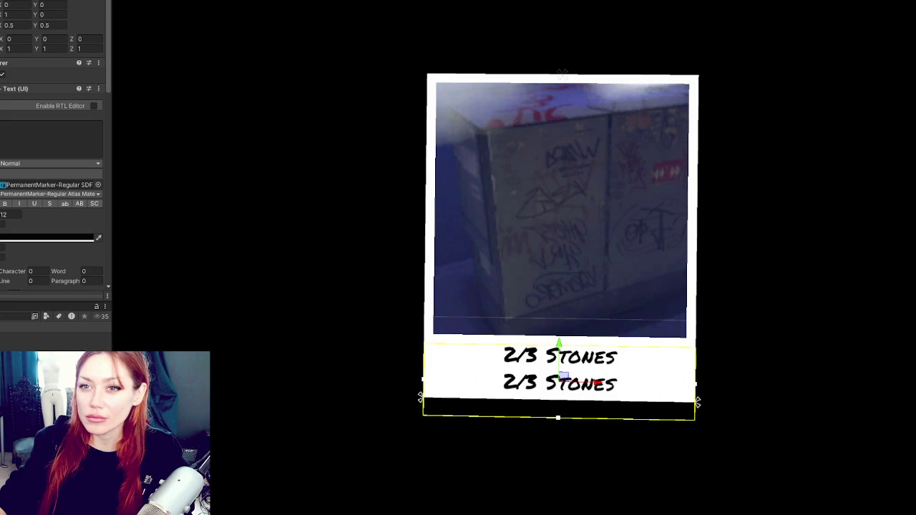
# Change the upper caption to '3 Stones' and the lower one to 'Reward: 5tp'
pyautogui.click(52, 140)
pyautogui.press('BackSpace')
pyautogui.press('BackSpace')
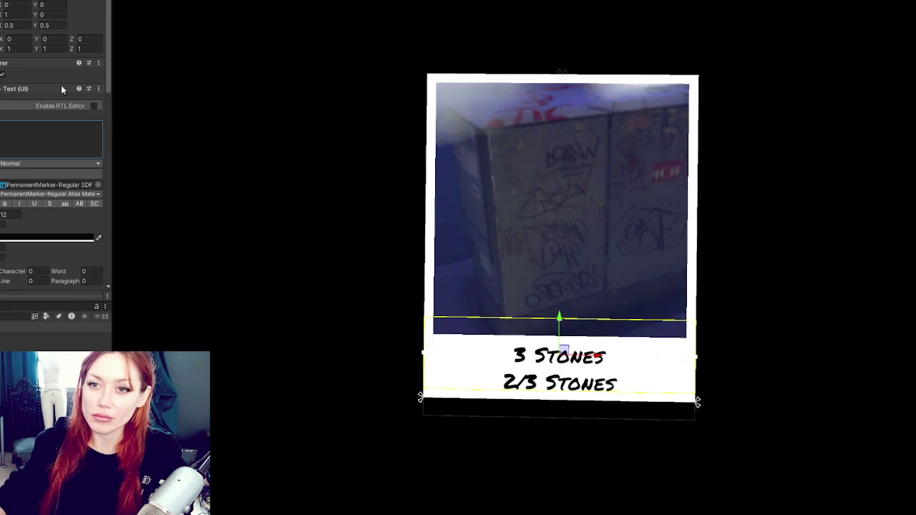
pyautogui.click(558, 383)
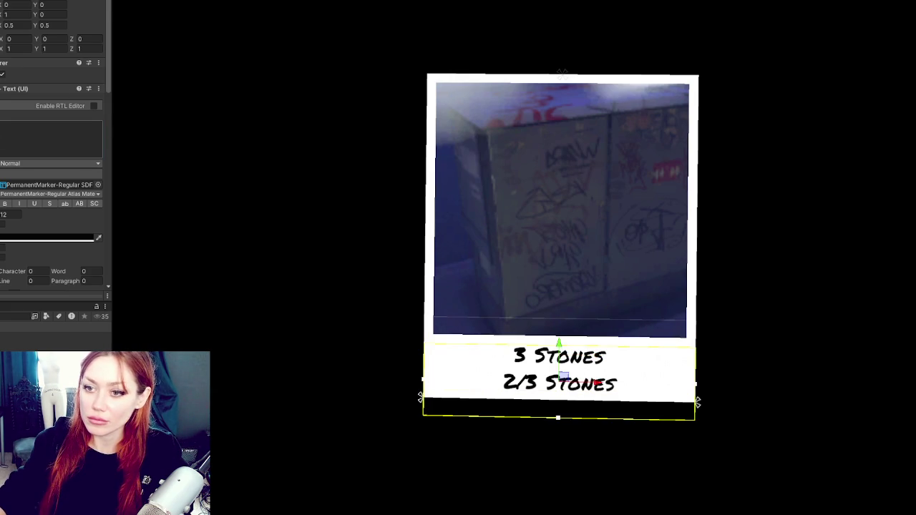
pyautogui.write('Re')
pyautogui.write('ward')
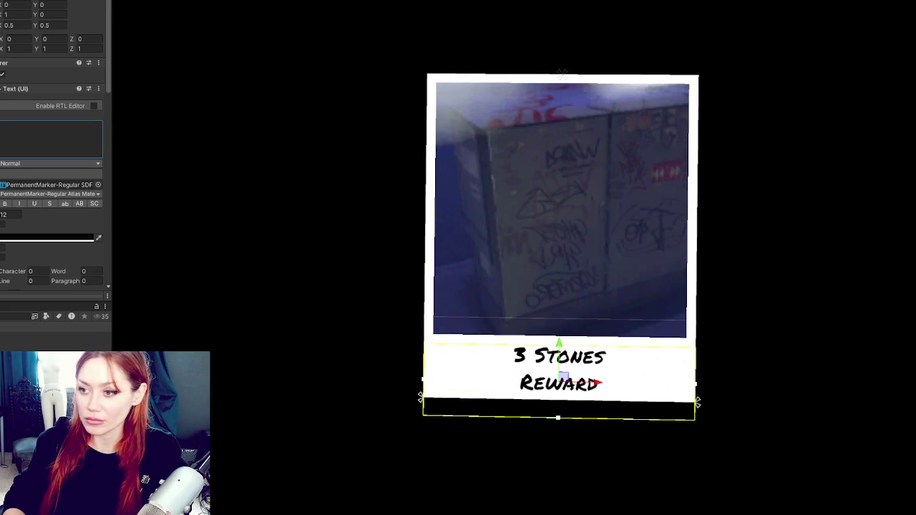
pyautogui.write(': 56')
pyautogui.press('BackSpace')
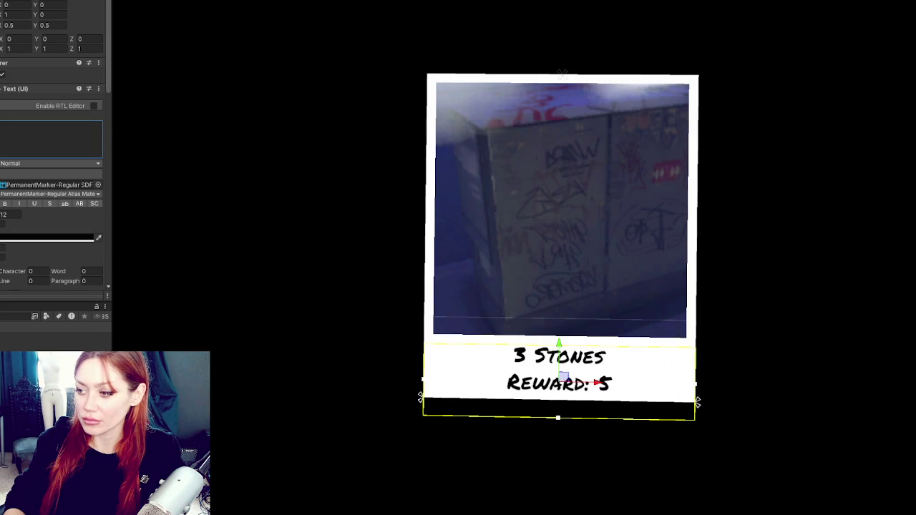
pyautogui.write('tp')
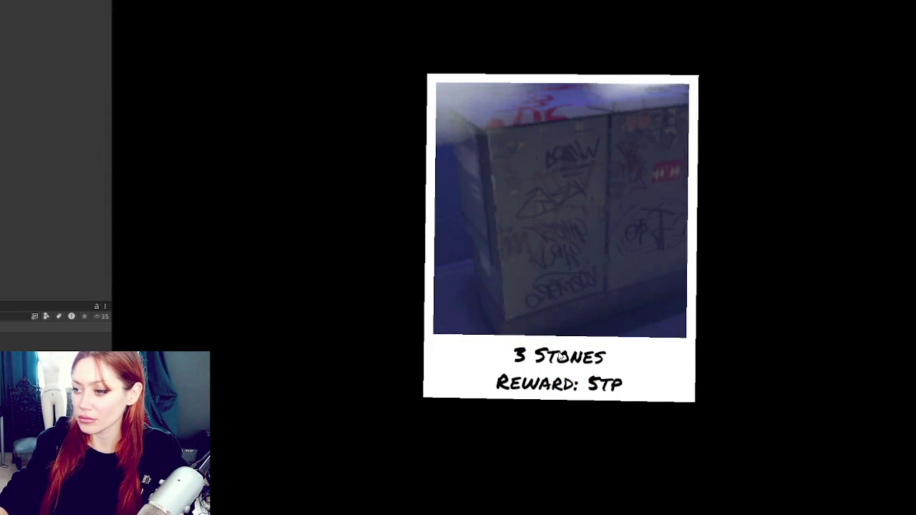
pyautogui.click(787, 352)
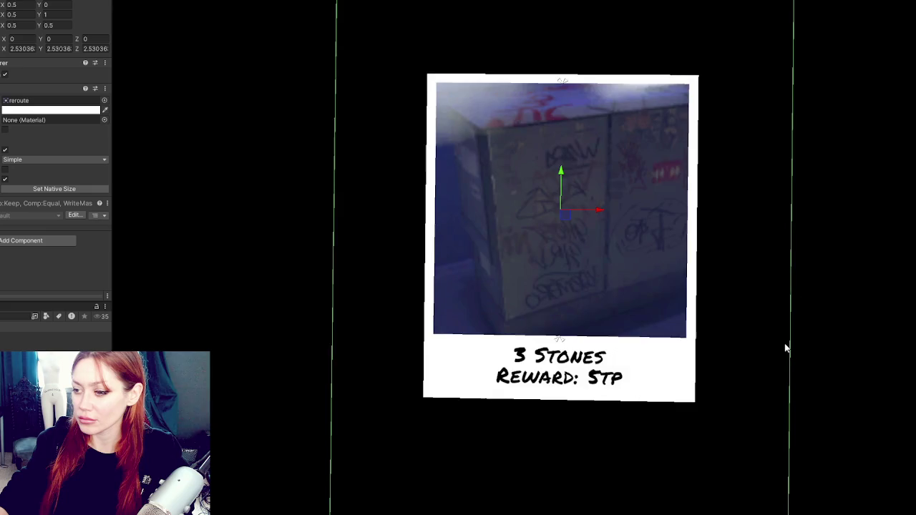
# Turn off the mask graphic so the full photo shows beyond the card frame
pyautogui.scroll(-2, 745, 317)
pyautogui.moveTo(744, 318)
pyautogui.mouseDown()
pyautogui.moveTo(828, 322)
pyautogui.moveTo(763, 322)
pyautogui.moveTo(763, 331)
pyautogui.mouseUp()
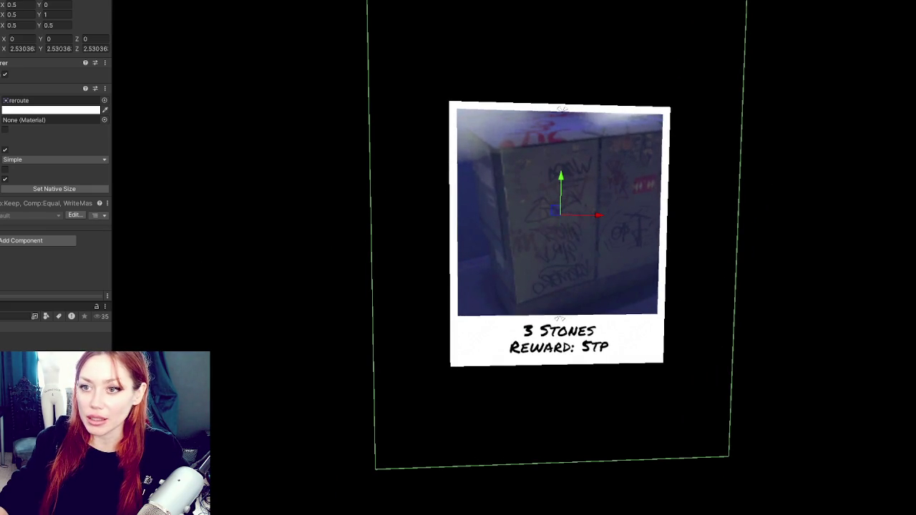
pyautogui.click(5, 151)
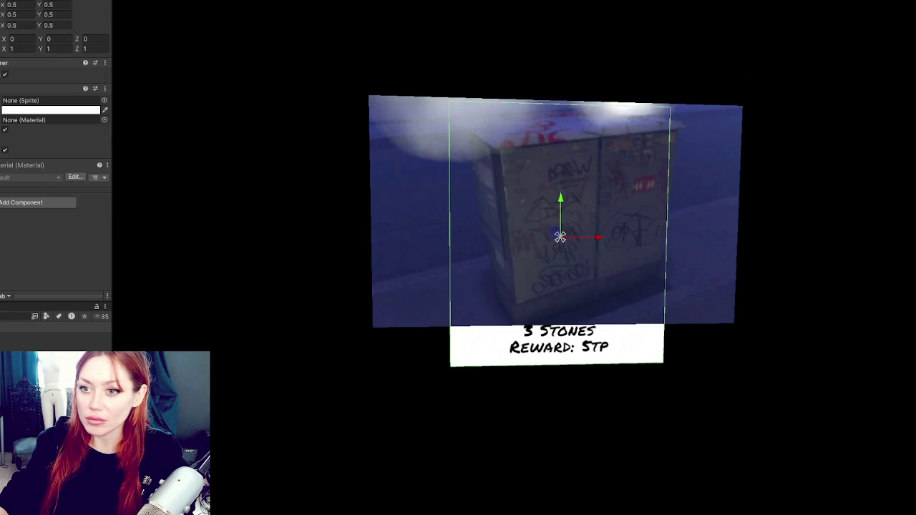
pyautogui.click(5, 149)
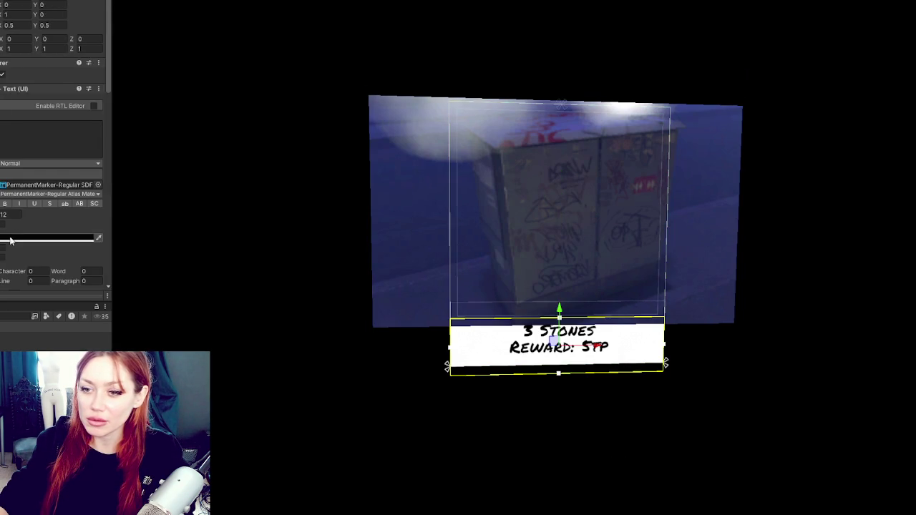
# Adjust a layout option in the caption's Extra Settings, shifting its text box up
pyautogui.scroll(-3, 27, 204)
pyautogui.scroll(-5, 27, 203)
pyautogui.scroll(5, 24, 183)
pyautogui.click(21, 162)
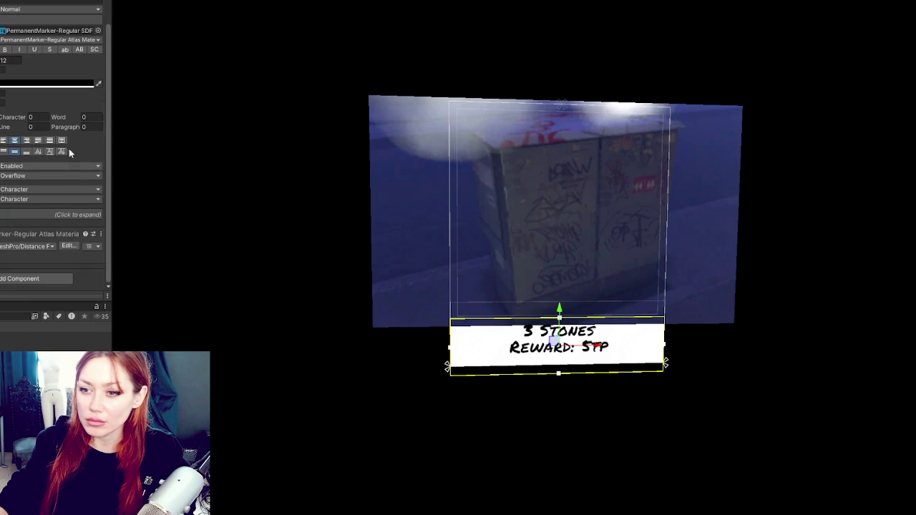
pyautogui.click(14, 214)
pyautogui.scroll(-4, 26, 210)
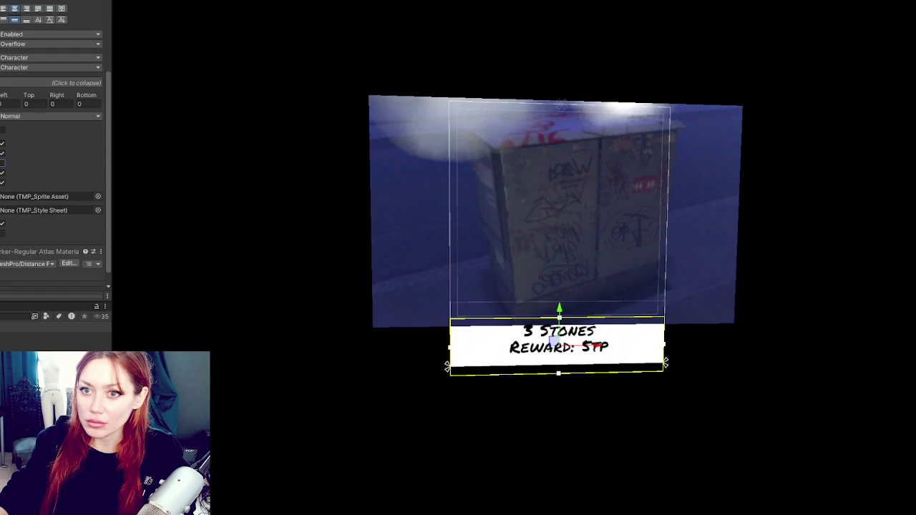
pyautogui.click(2, 163)
pyautogui.scroll(5, 27, 149)
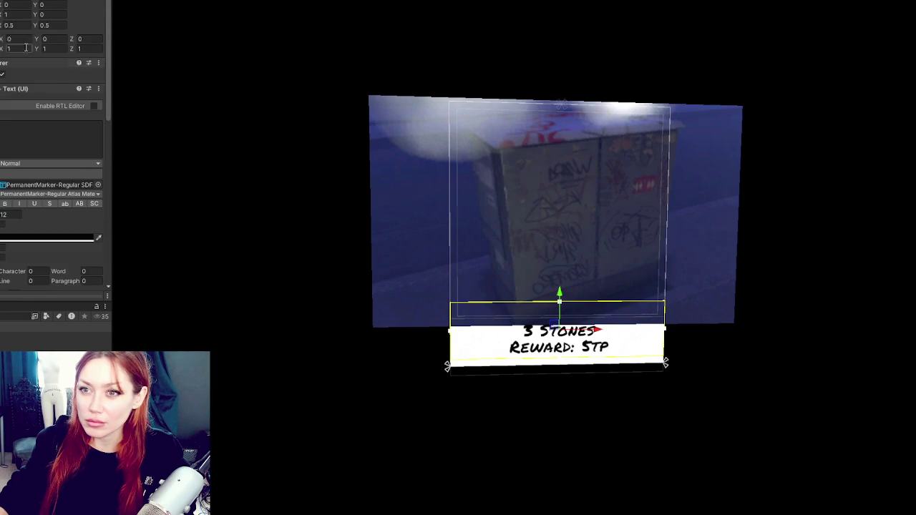
# Reselect the caption panel, its parents, the 3 Stones caption, photo, and mask object
pyautogui.click(1, 62)
pyautogui.press('Down')
pyautogui.press('Down')
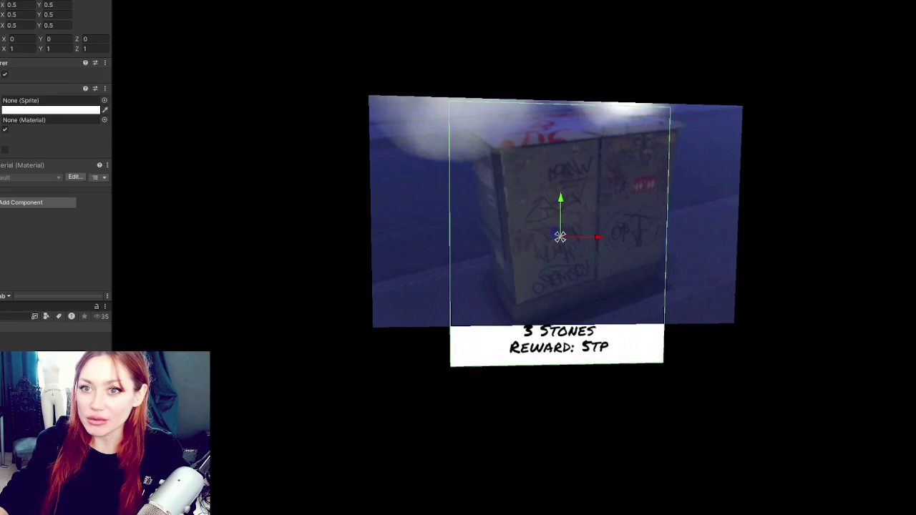
pyautogui.click(558, 339)
pyautogui.click(558, 215)
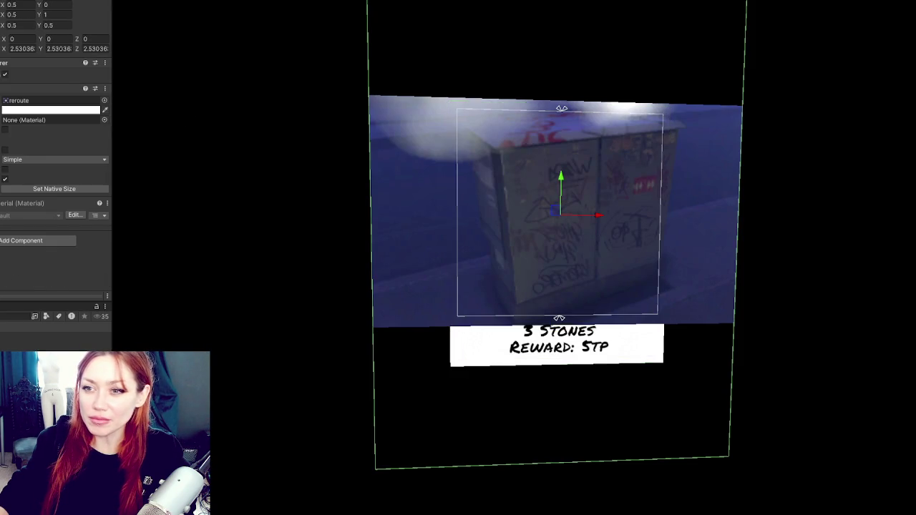
pyautogui.click(558, 214)
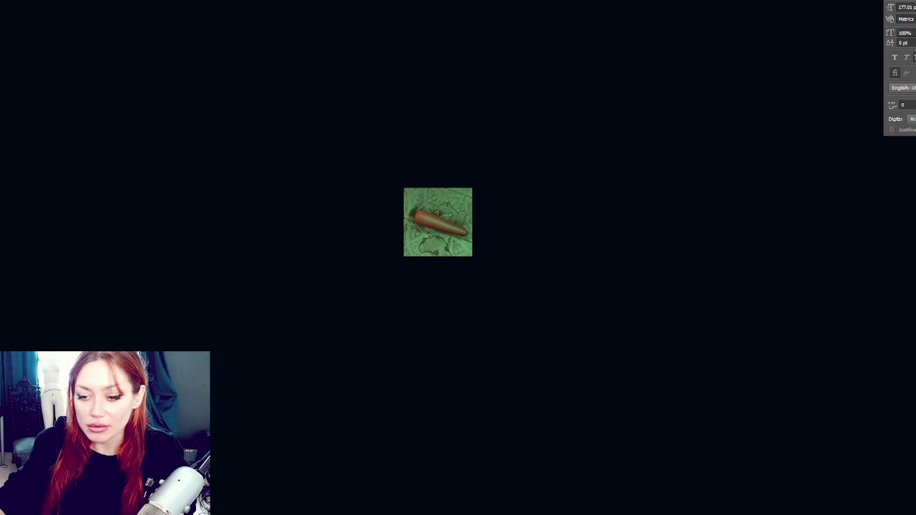
# Paste the jar image over the carrot on the green thumbnail canvas
pyautogui.hotkey('alt', 'Tab')
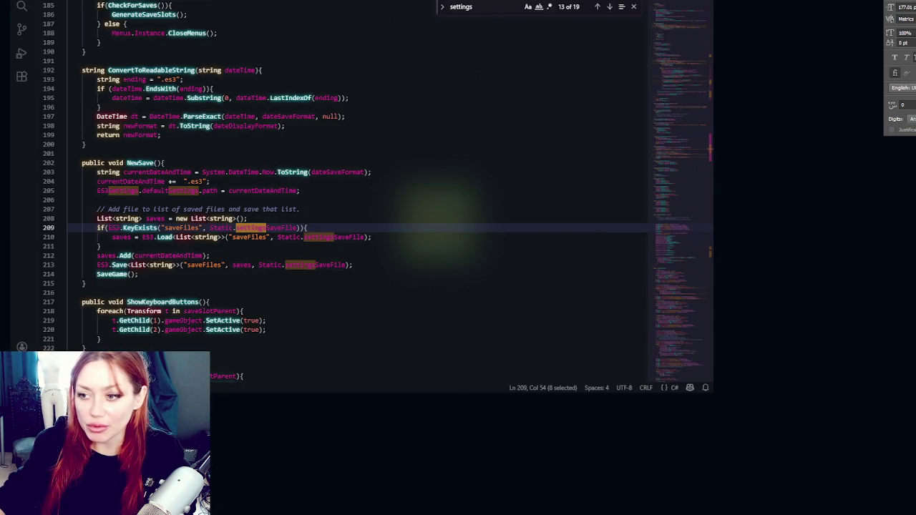
pyautogui.hotkey('alt', 'Tab')
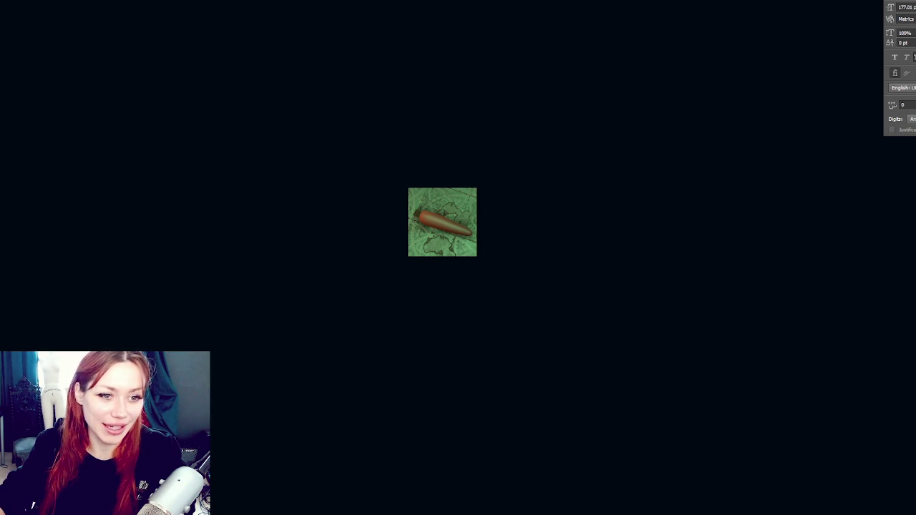
pyautogui.hotkey('ctrl', 'v')
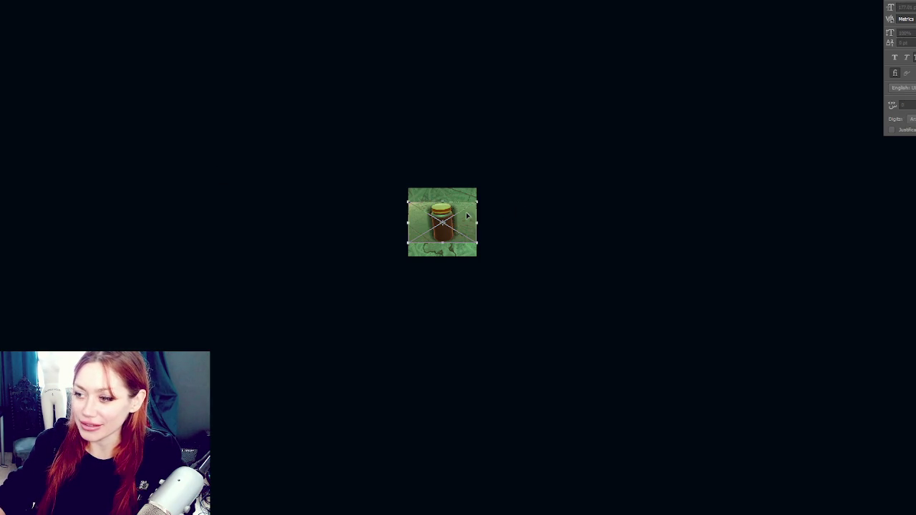
# Resize the pasted jar images to fit the thumbnail and commit them
pyautogui.moveTo(478, 213)
pyautogui.mouseDown()
pyautogui.moveTo(509, 183)
pyautogui.moveTo(502, 188)
pyautogui.mouseUp()
pyautogui.press('Return')
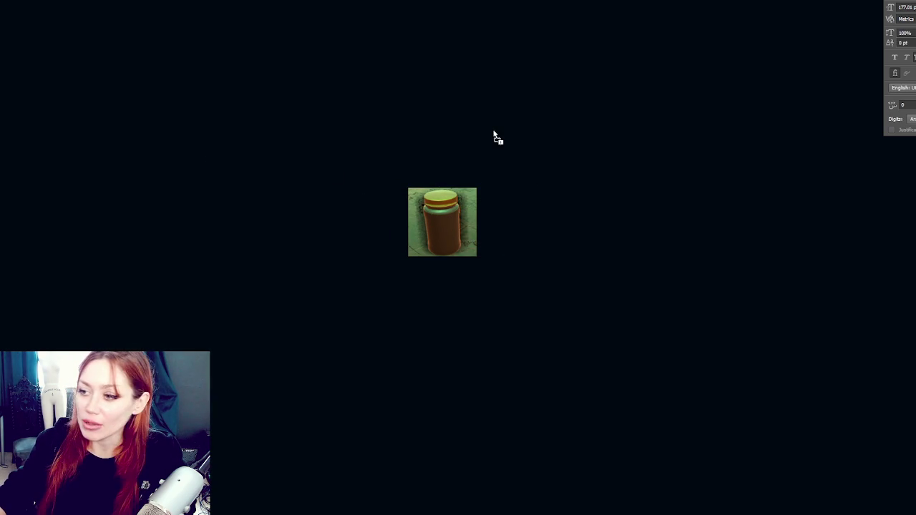
pyautogui.hotkey('ctrl', 'v')
pyautogui.moveTo(473, 239); pyautogui.dragTo(509, 263)
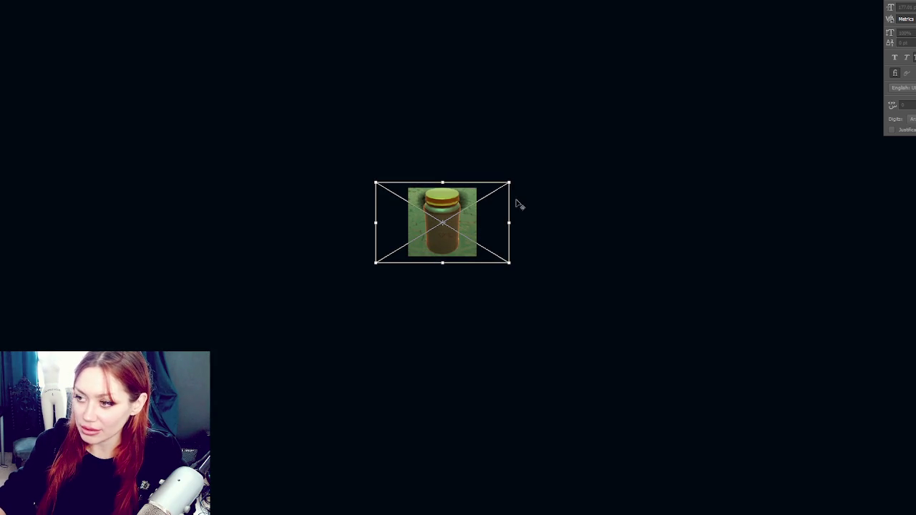
pyautogui.moveTo(510, 183); pyautogui.dragTo(507, 183)
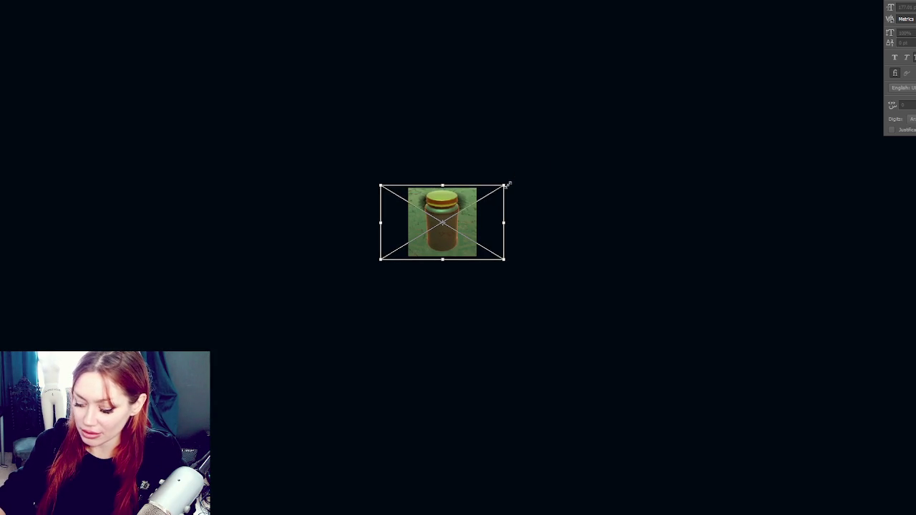
pyautogui.press('Return')
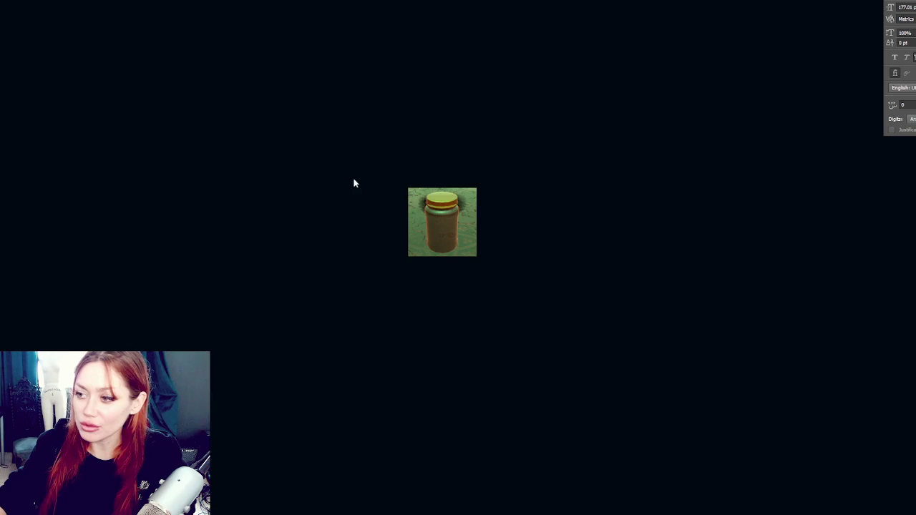
# Place a rock image over the jar and scale it to 233x141
pyautogui.moveTo(300, 159); pyautogui.dragTo(307, 151)
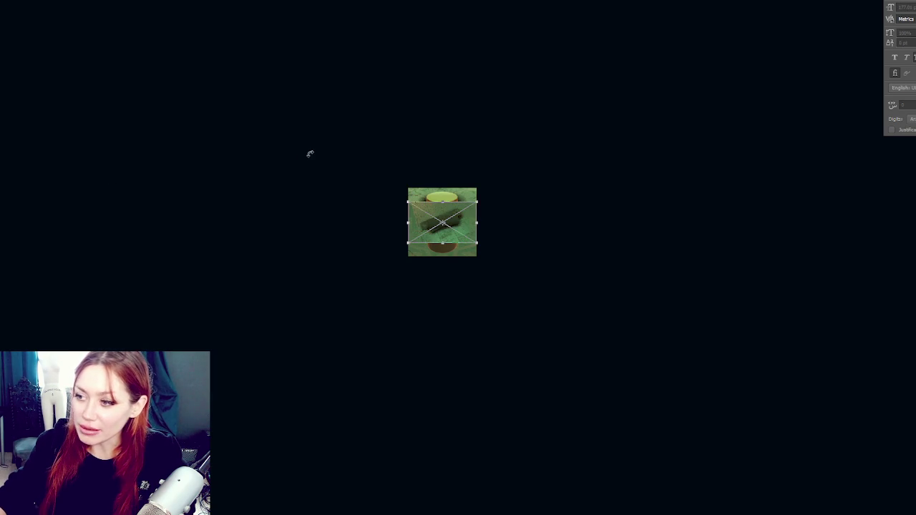
pyautogui.moveTo(500, 257)
pyautogui.mouseDown()
pyautogui.moveTo(525, 272)
pyautogui.moveTo(498, 262)
pyautogui.mouseUp()
pyautogui.press('Return')
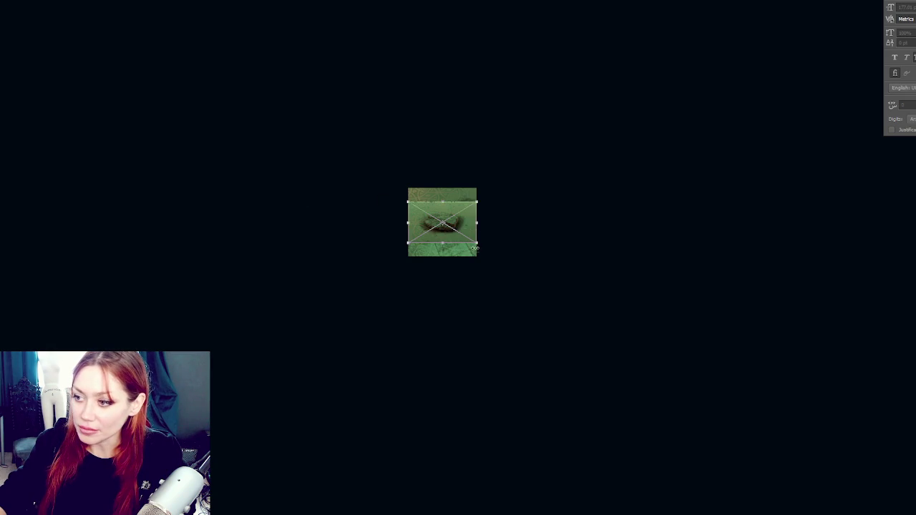
pyautogui.moveTo(476, 255)
pyautogui.mouseDown()
pyautogui.moveTo(509, 264)
pyautogui.moveTo(499, 260)
pyautogui.mouseUp()
pyautogui.press('Return')
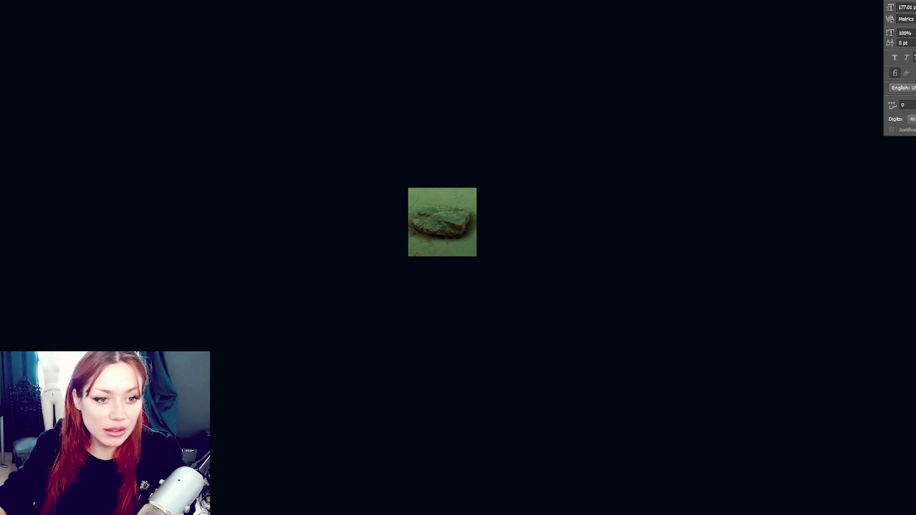
# Scale the next item images to 287x174 and then 208x126, committing each
pyautogui.moveTo(476, 256)
pyautogui.mouseDown()
pyautogui.moveTo(512, 267)
pyautogui.moveTo(500, 266)
pyautogui.mouseUp()
pyautogui.press('Return')
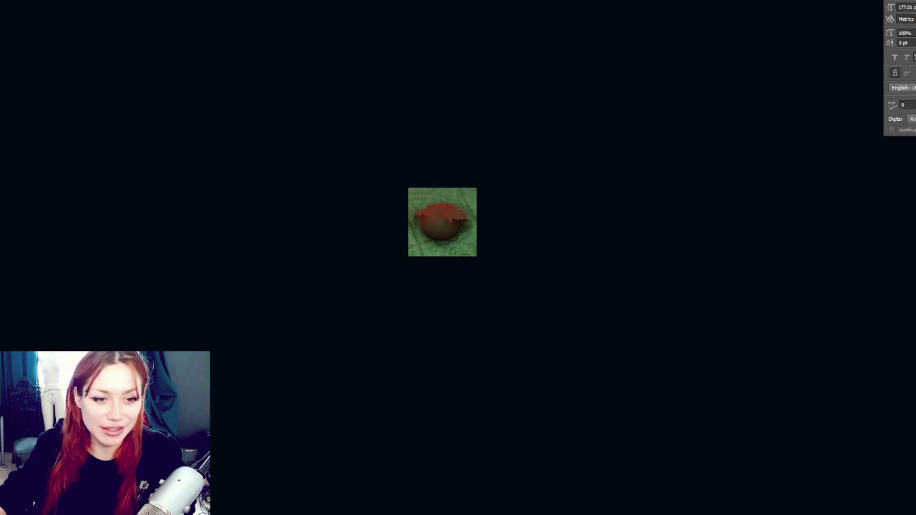
pyautogui.moveTo(476, 255); pyautogui.dragTo(499, 262)
pyautogui.press('Return')
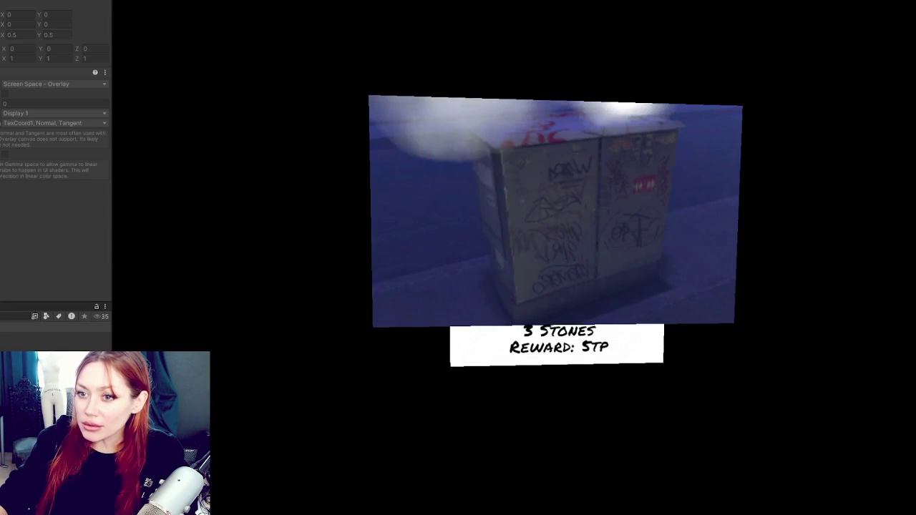
# Assign the carrot picture to the card photo, trying Set Native Size and reverting it
pyautogui.click(558, 211)
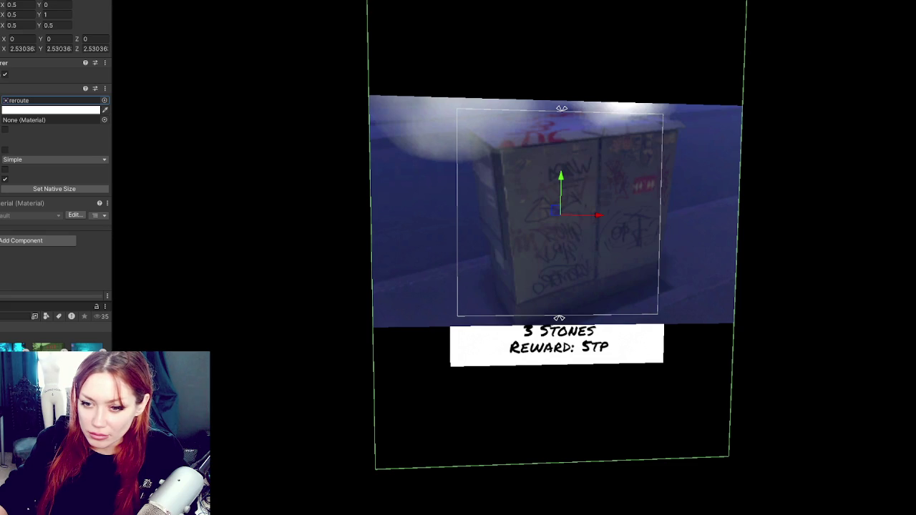
pyautogui.moveTo(87, 344)
pyautogui.mouseDown()
pyautogui.moveTo(50, 113)
pyautogui.moveTo(60, 103)
pyautogui.mouseUp()
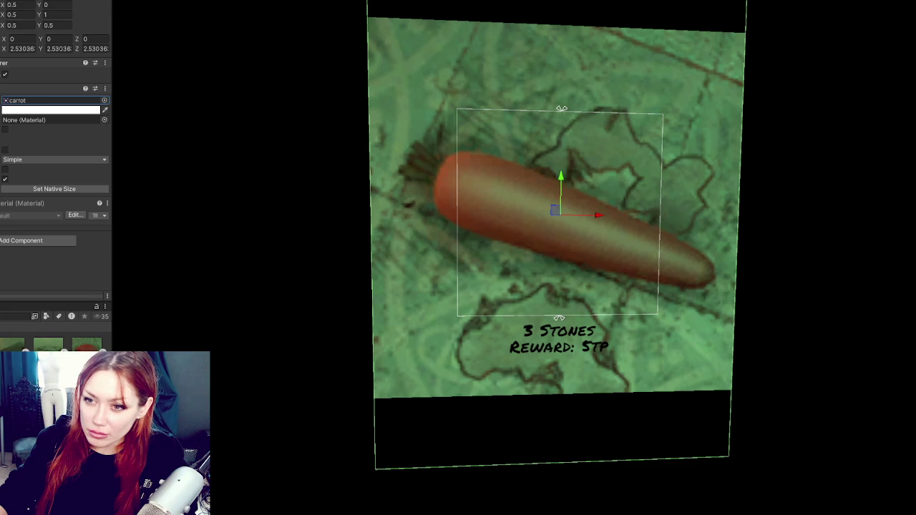
pyautogui.click(31, 188)
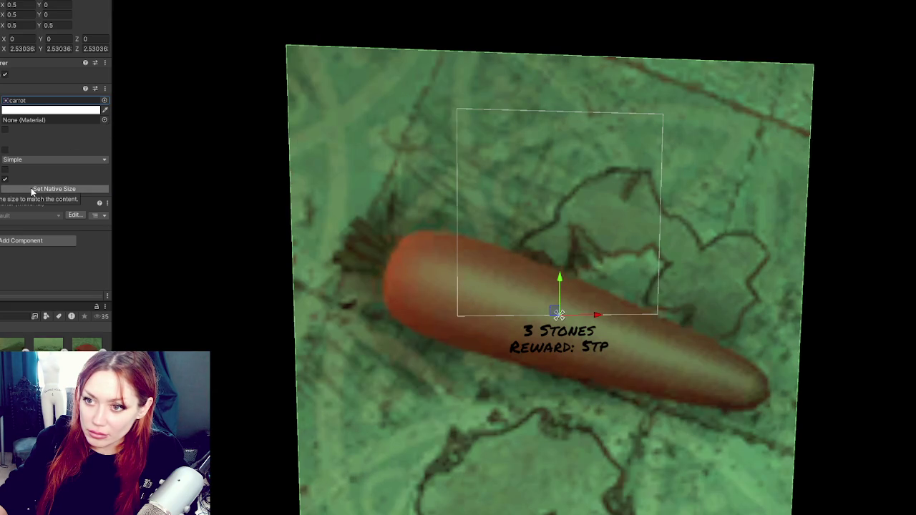
pyautogui.hotkey('ctrl', 'z')
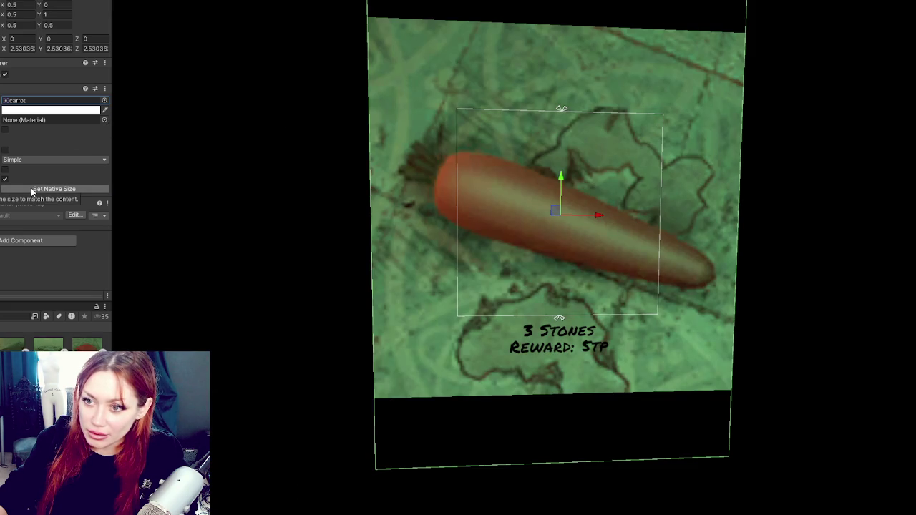
# Change the carrot photo's anchoring using the Rect Transform anchor presets
pyautogui.click(11, 72)
pyautogui.click(55, 121)
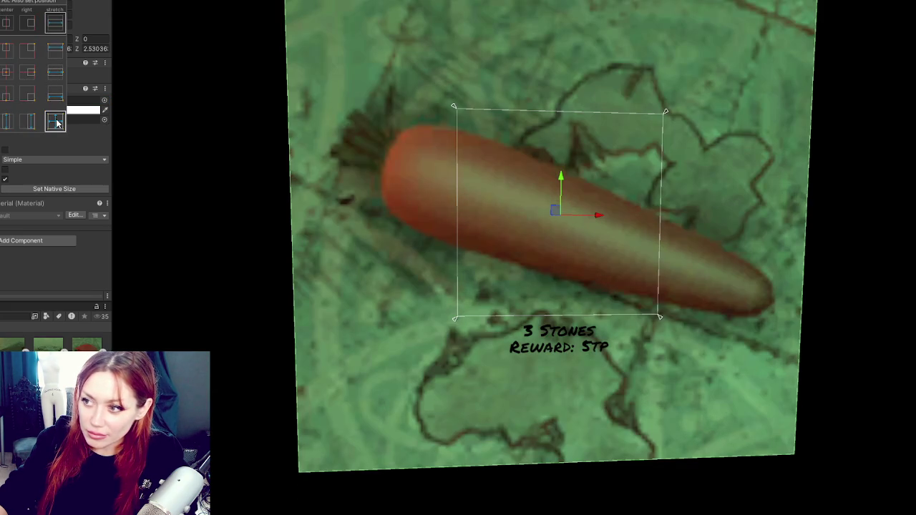
pyautogui.click(10, 71)
pyautogui.press('Escape')
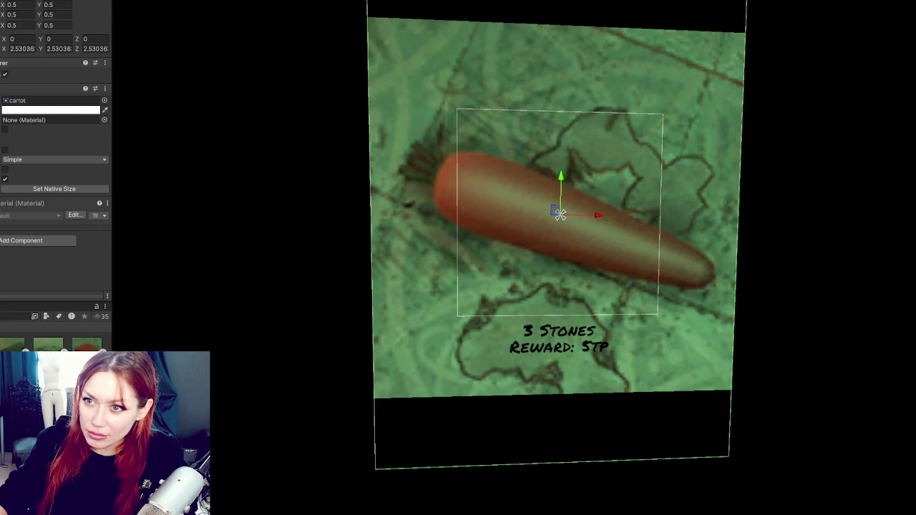
pyautogui.scroll(-1, 56, 124)
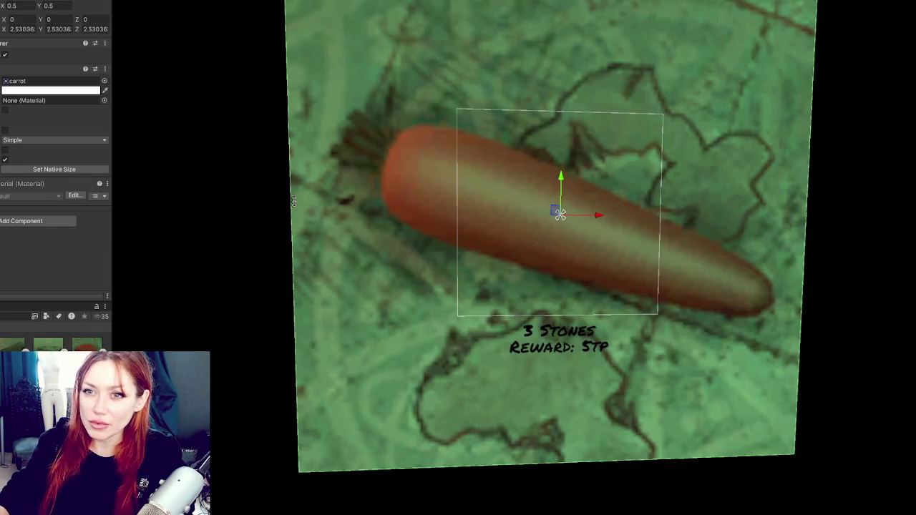
pyautogui.click(560, 214)
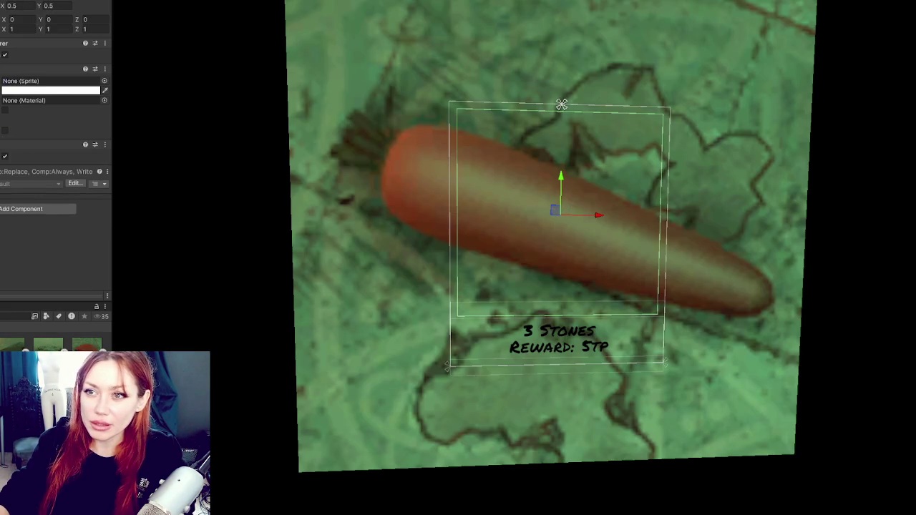
# Adjust the anchor presets of the carrot photo and the quest card container
pyautogui.click(560, 214)
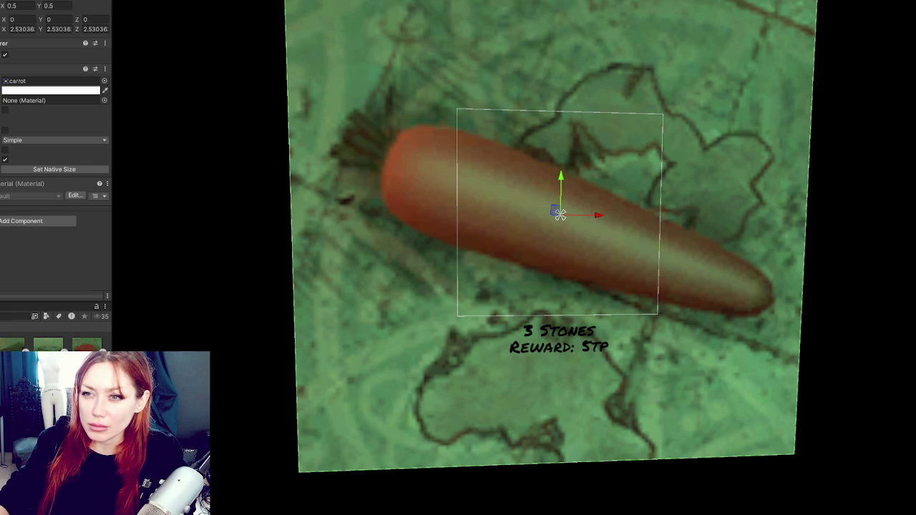
pyautogui.click(7, 50)
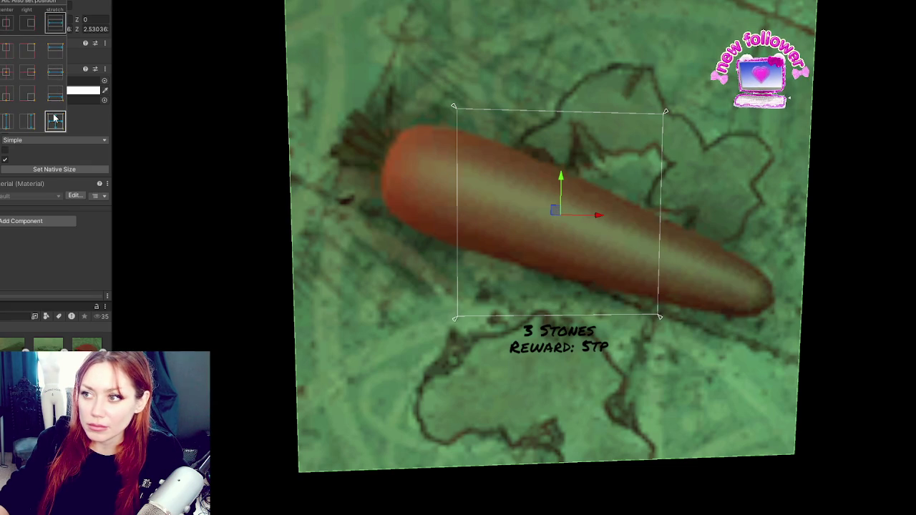
pyautogui.click(562, 104)
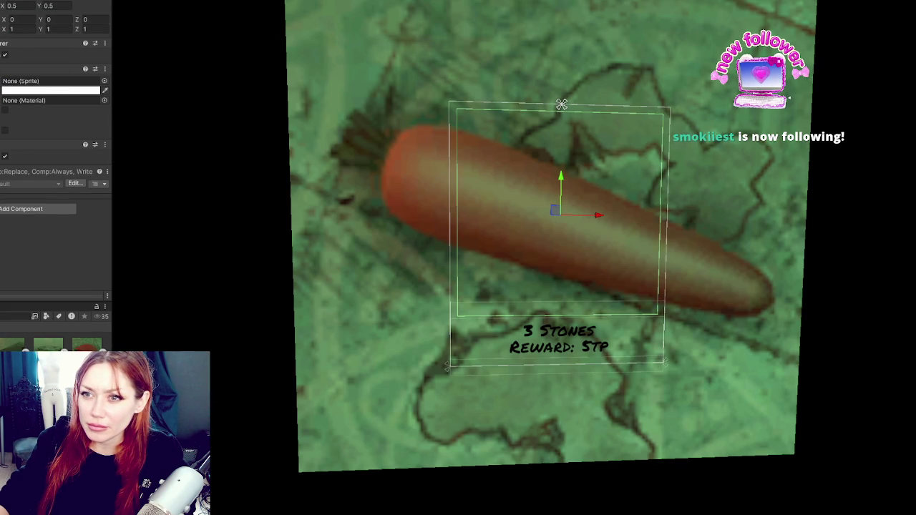
pyautogui.click(7, 50)
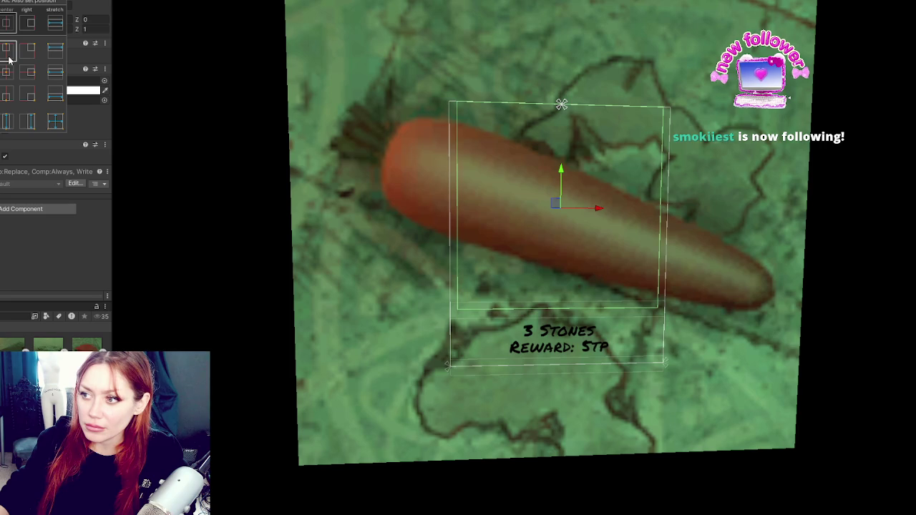
pyautogui.click(8, 61)
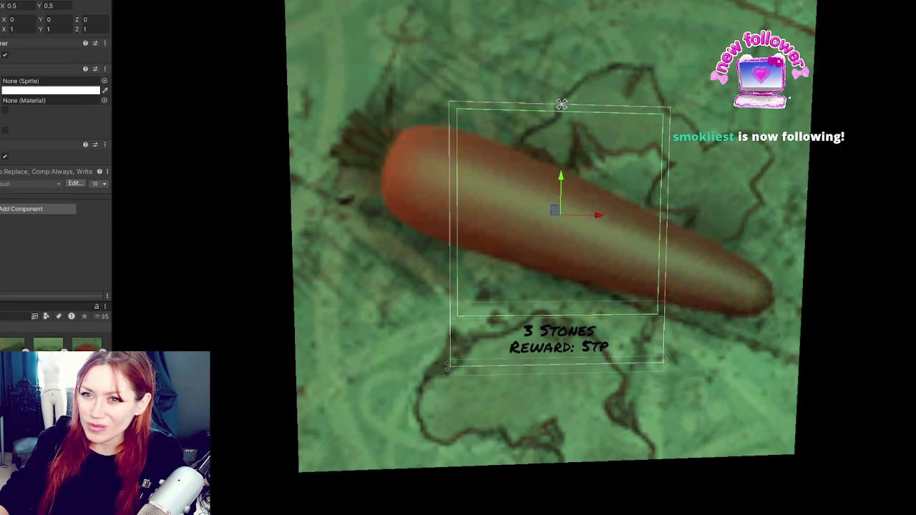
pyautogui.press('Escape')
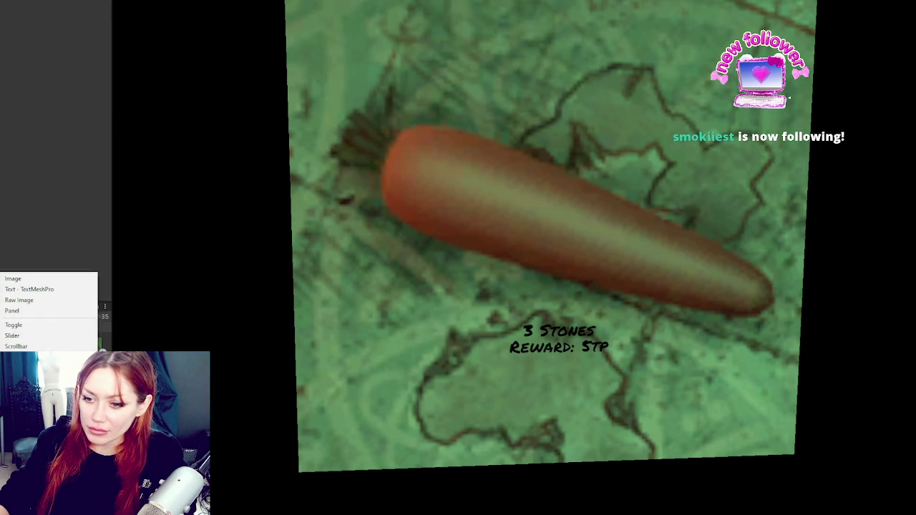
# Add a white UI Image to the card and anchor it to the top, nudged slightly down
pyautogui.click(37, 280)
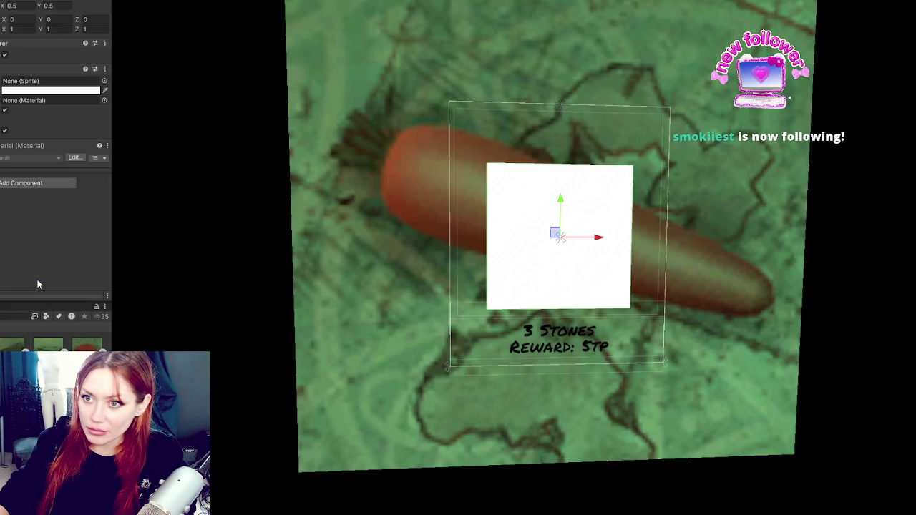
pyautogui.write('140')
pyautogui.press('Tab')
pyautogui.write('14')
pyautogui.press('Return')
pyautogui.hotkey('ctrl', 'z')
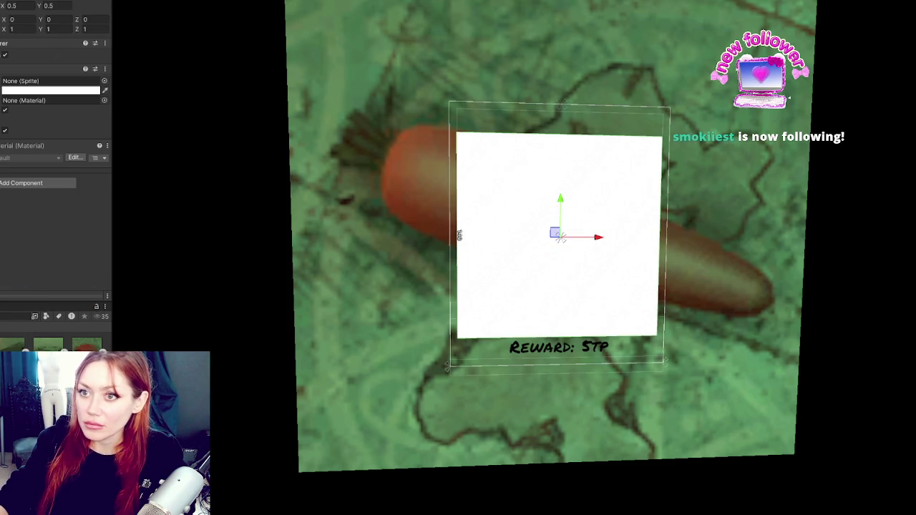
pyautogui.keyDown('alt'); pyautogui.click(55, 50); pyautogui.keyUp('alt')
pyautogui.moveTo(563, 165); pyautogui.dragTo(561, 179)
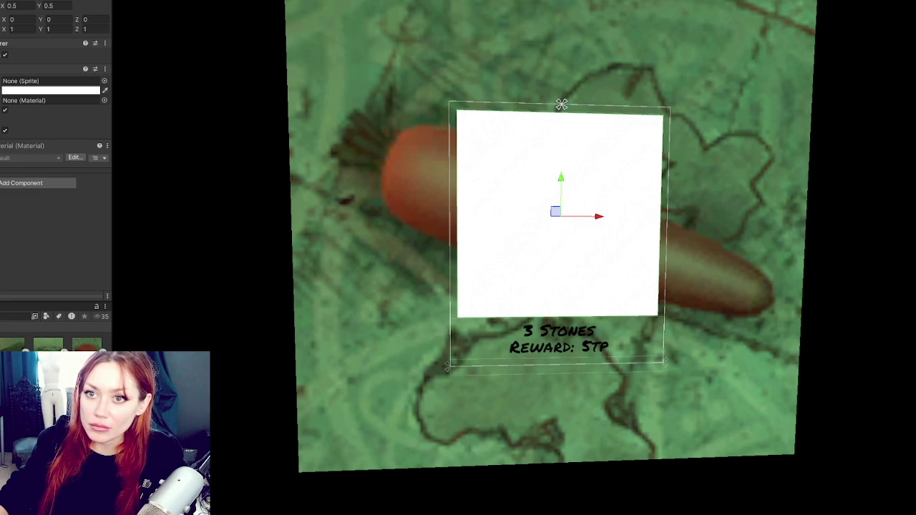
# Hide the white image and reselect the carrot photo to adjust the frame objects
pyautogui.click(4, 109)
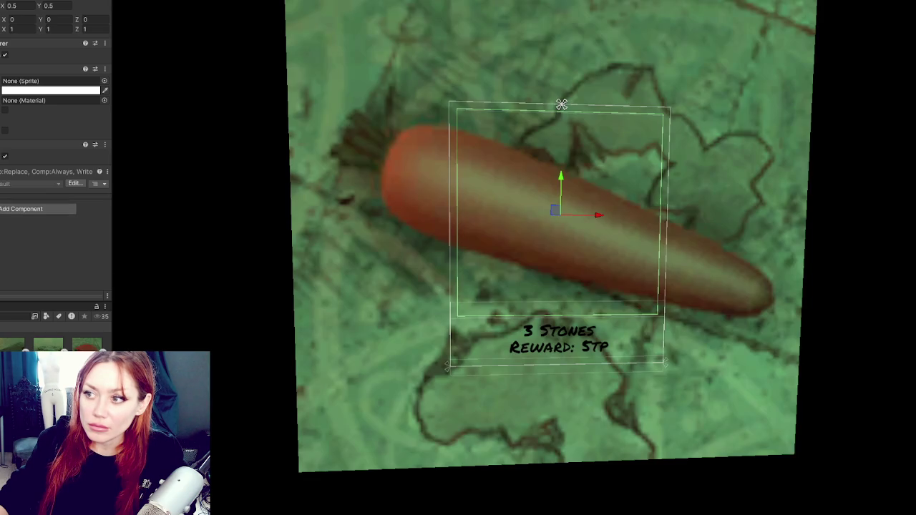
pyautogui.click(55, 86)
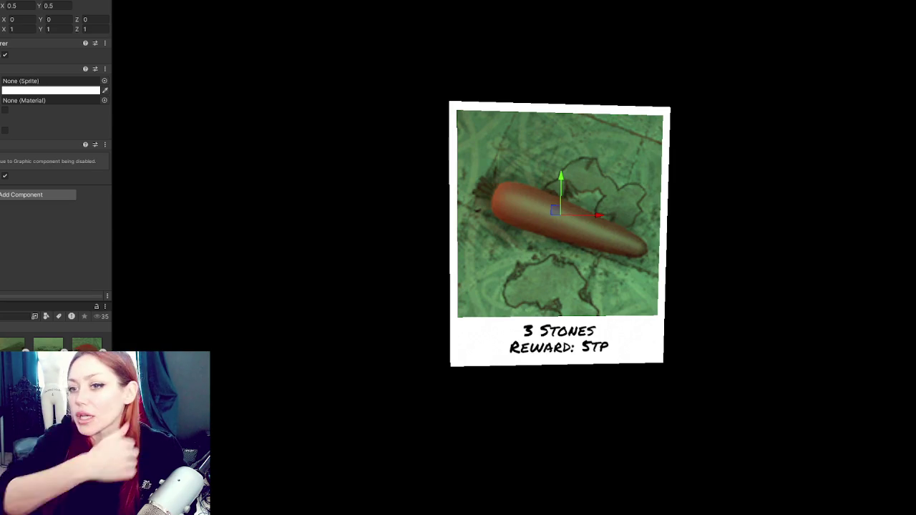
pyautogui.click(562, 100)
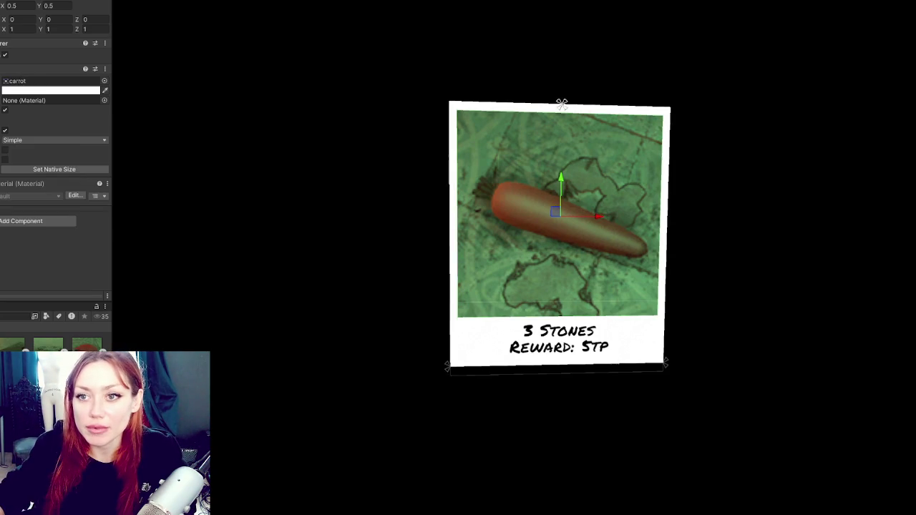
pyautogui.hotkey('shift', 'd')
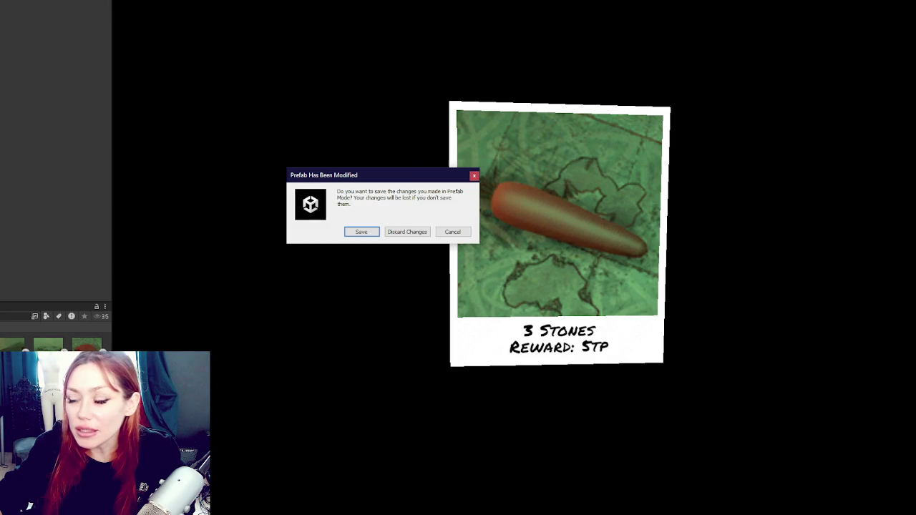
# Save the modified quest card prefab and filter the Project window to scripts only
pyautogui.click(361, 232)
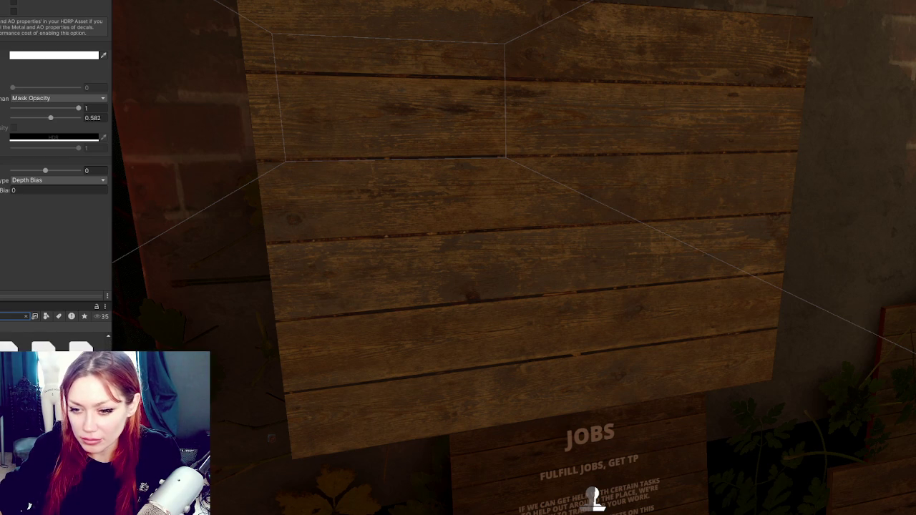
pyautogui.click(34, 315)
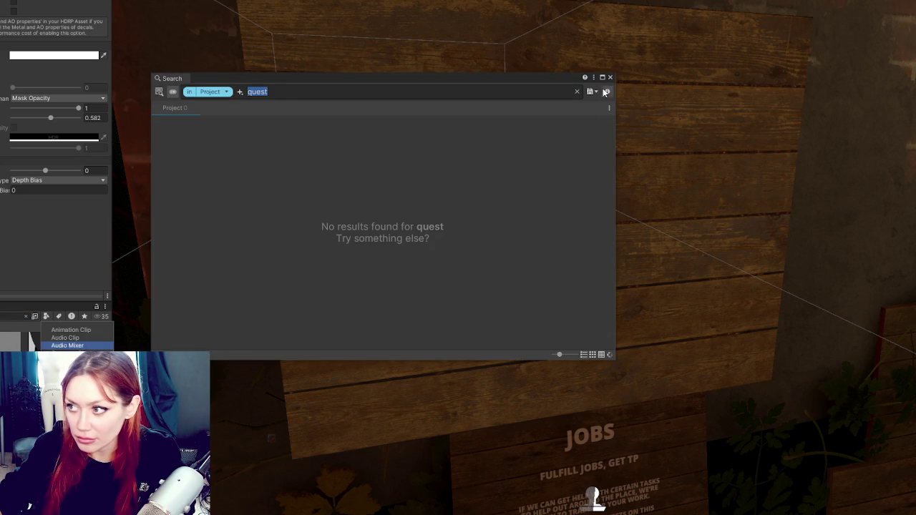
pyautogui.click(610, 77)
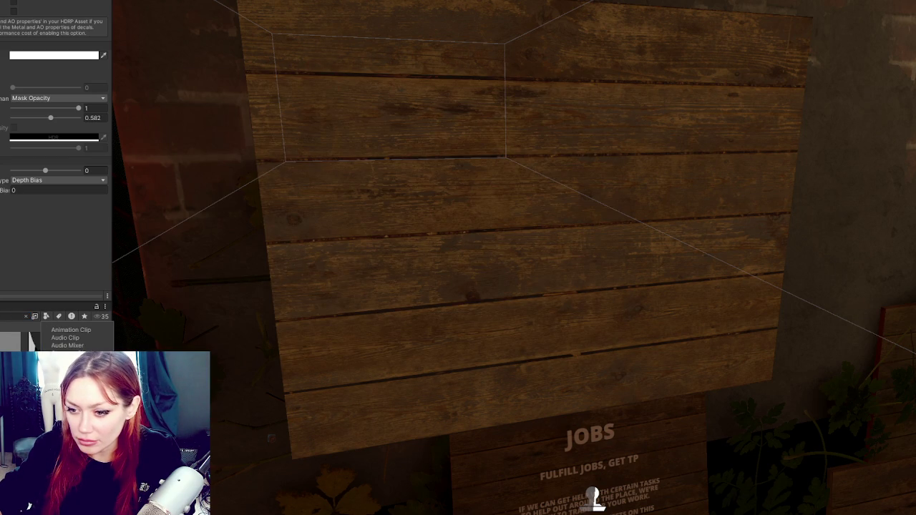
pyautogui.click(68, 400)
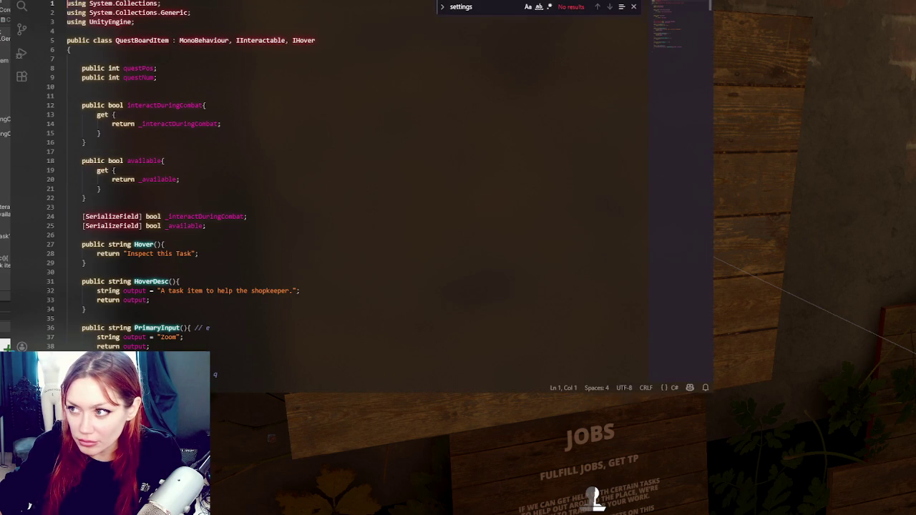
# Read through QuestBoard.cs's Start method card-spawning loop, then return to Unity's asset type filter
pyautogui.scroll(-9, 173, 257)
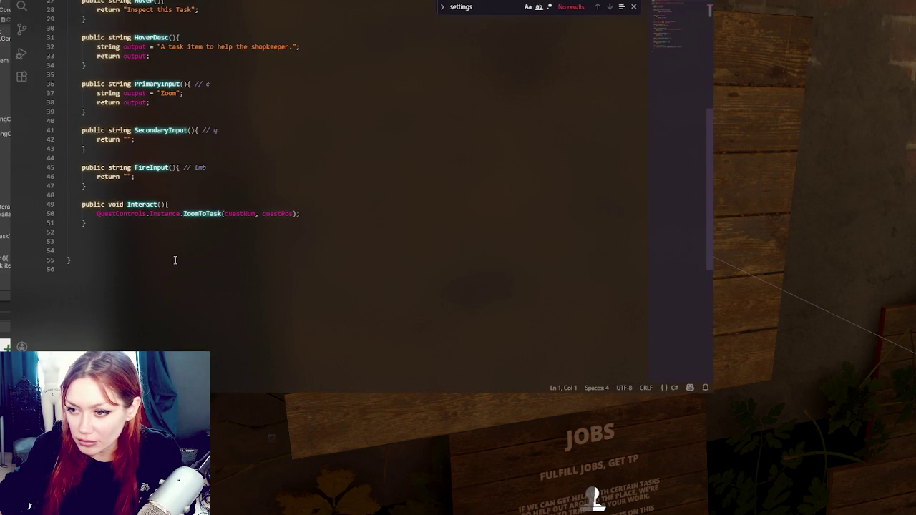
pyautogui.hotkey('ctrl', 'Tab')
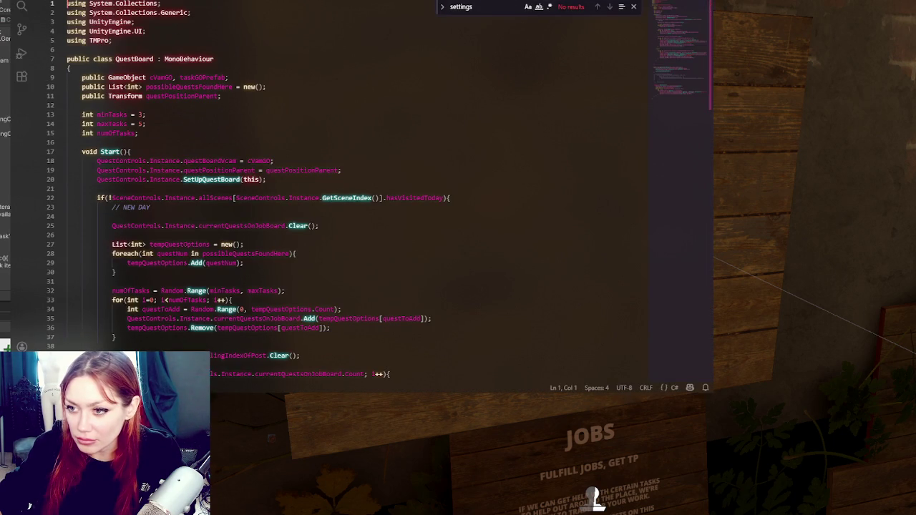
pyautogui.scroll(-1, 142, 153)
pyautogui.scroll(-8, 143, 153)
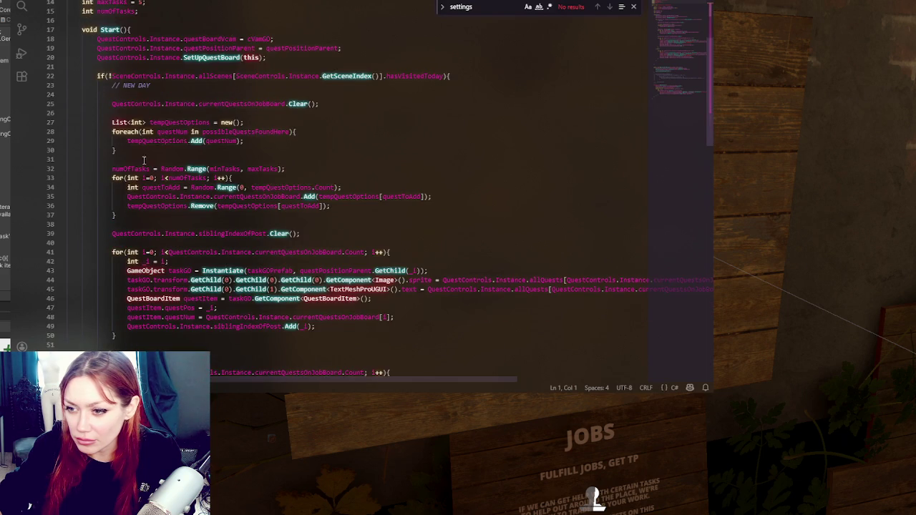
pyautogui.scroll(5, 228, 75)
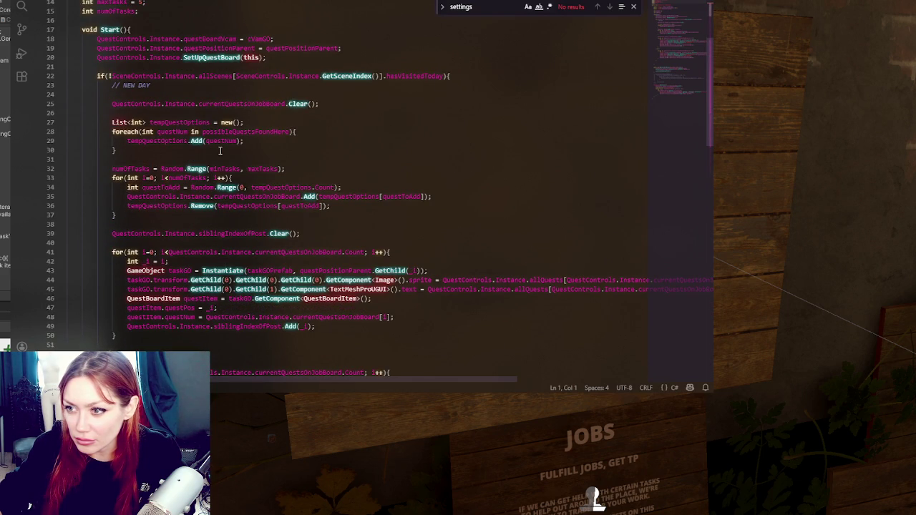
pyautogui.scroll(-4, 220, 151)
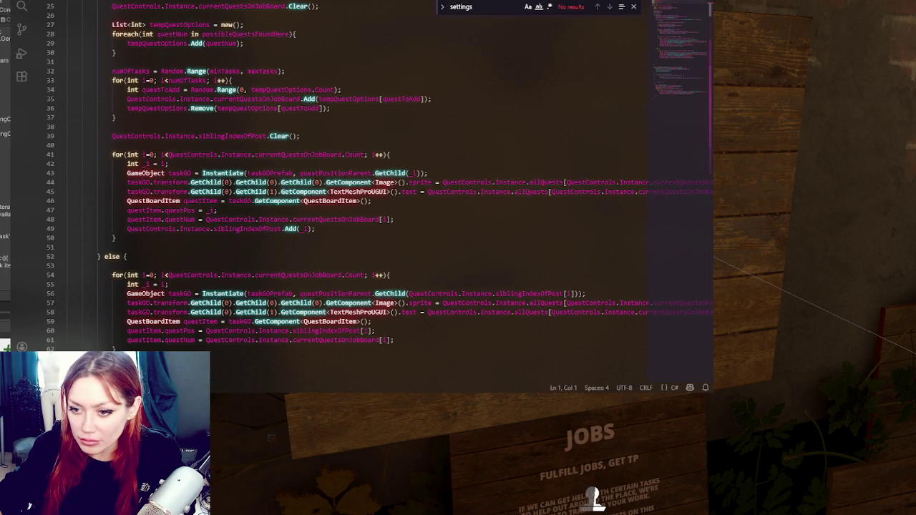
pyautogui.hotkey('alt', 'Tab')
pyautogui.click(46, 315)
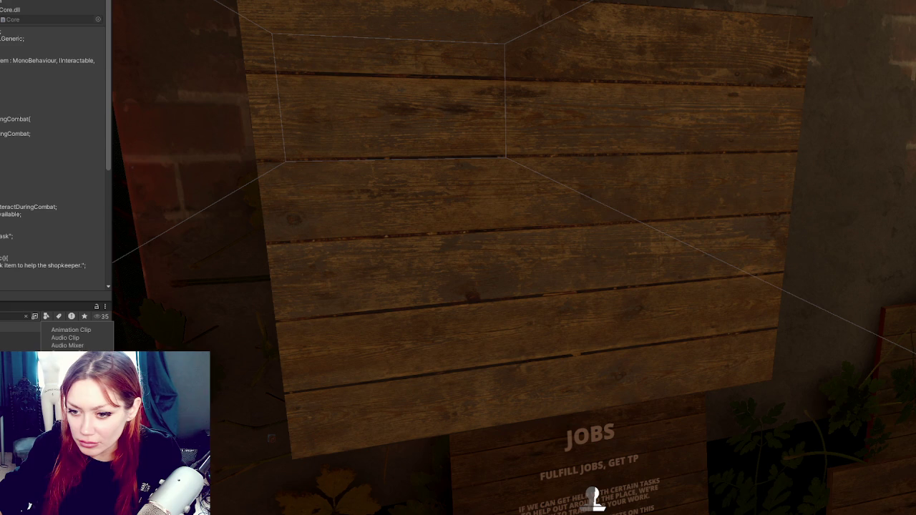
# Open the quest board item prefab for editing and check its script code
pyautogui.click(14, 316)
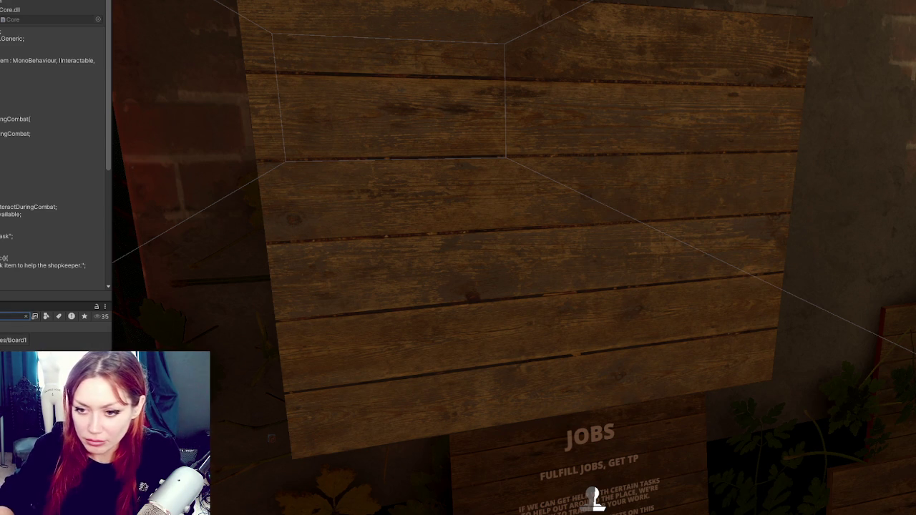
pyautogui.doubleClick(29, 507)
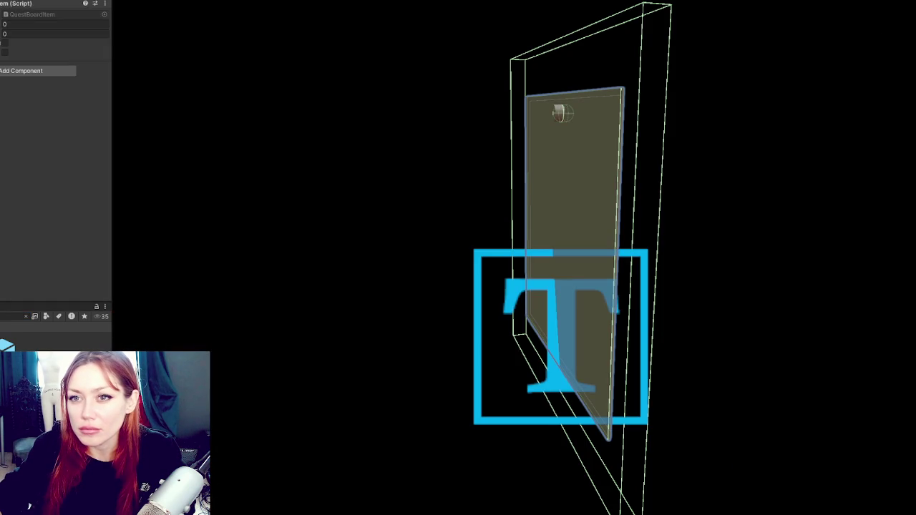
pyautogui.hotkey('alt', 'Tab')
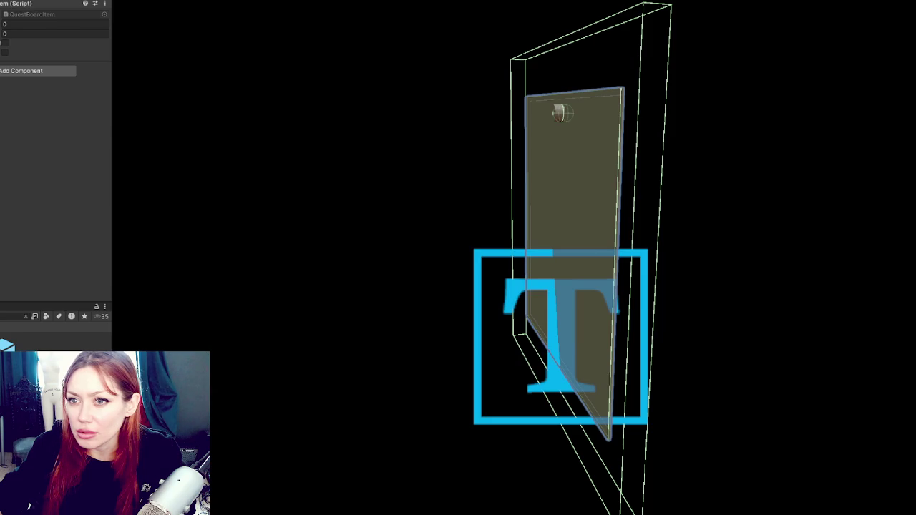
# Select the quest-name Text child, recheck the script, and orbit the view to face the card
pyautogui.click(570, 354)
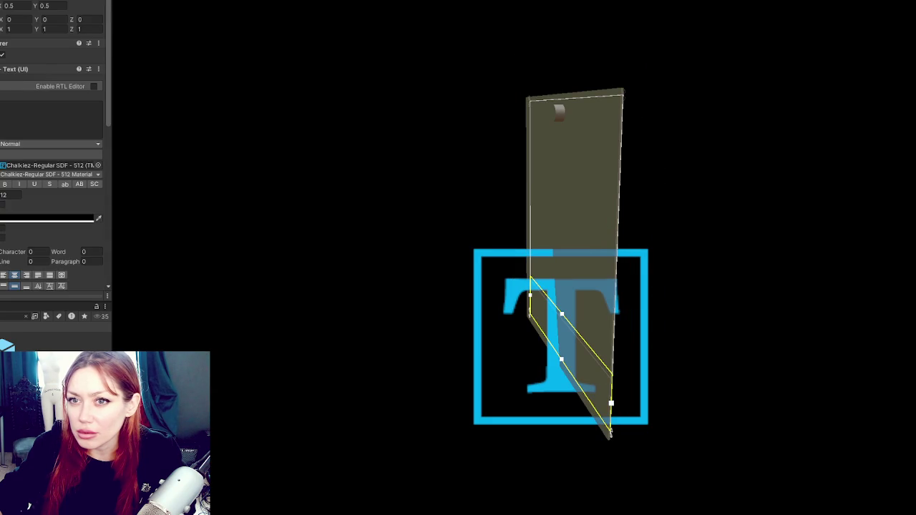
pyautogui.hotkey('alt', 'Tab')
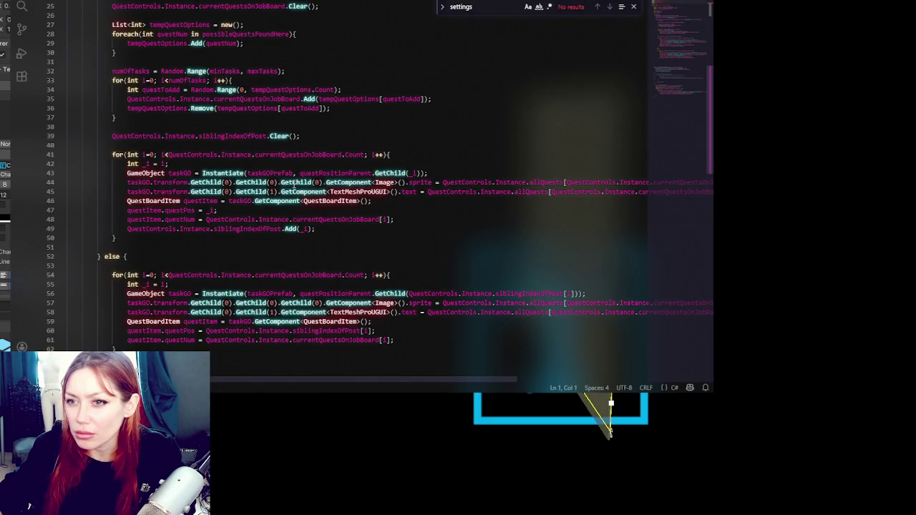
pyautogui.hotkey('alt', 'Tab')
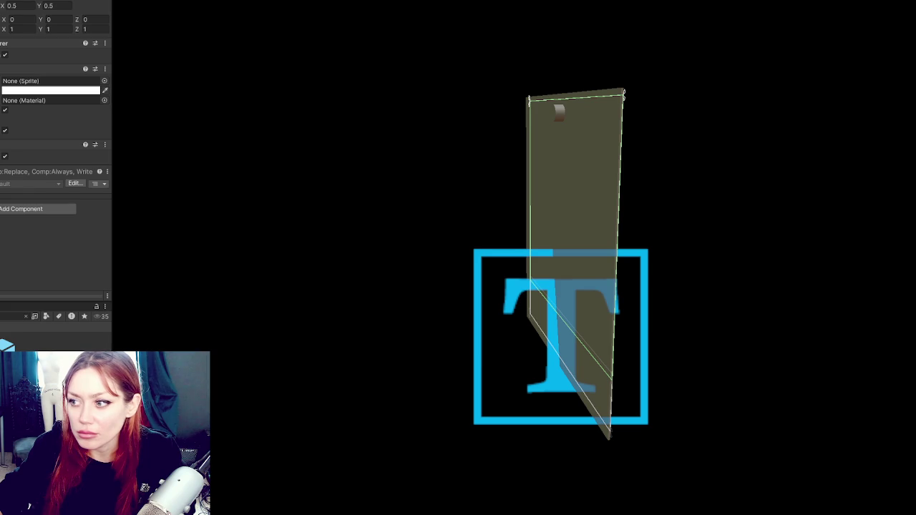
pyautogui.scroll(3, 783, 220)
pyautogui.moveTo(783, 221)
pyautogui.mouseDown()
pyautogui.moveTo(449, 187)
pyautogui.moveTo(510, 206)
pyautogui.moveTo(457, 208)
pyautogui.mouseUp()
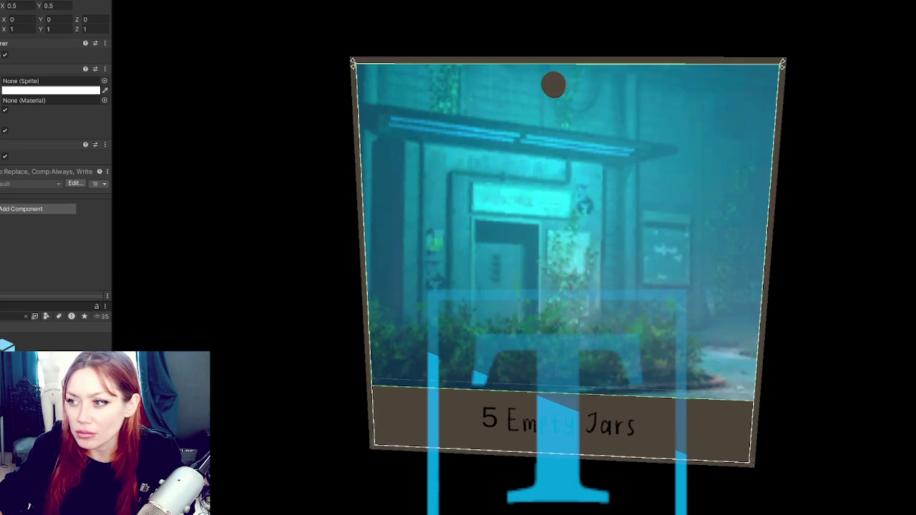
# Try assigning explore_buildings to the Image, undo it, and frame the card's canvas
pyautogui.moveTo(8, 347); pyautogui.dragTo(50, 81)
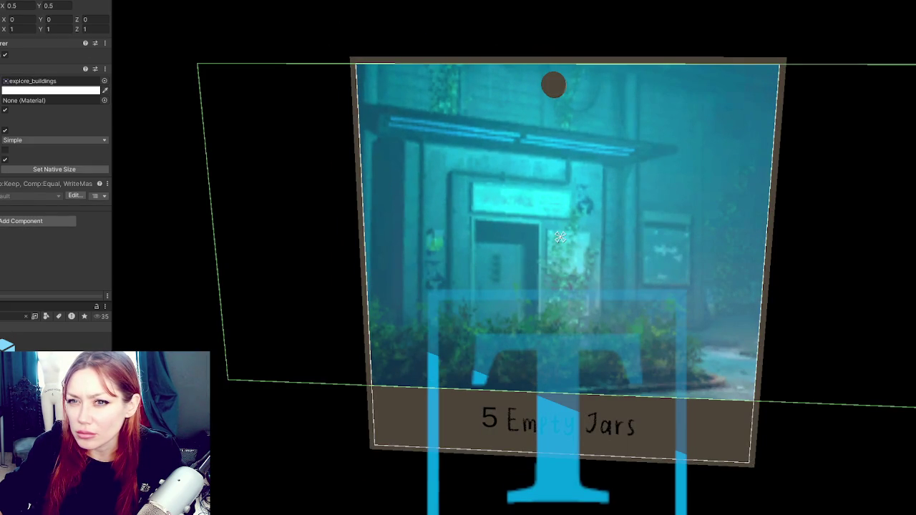
pyautogui.hotkey('ctrl', 'z')
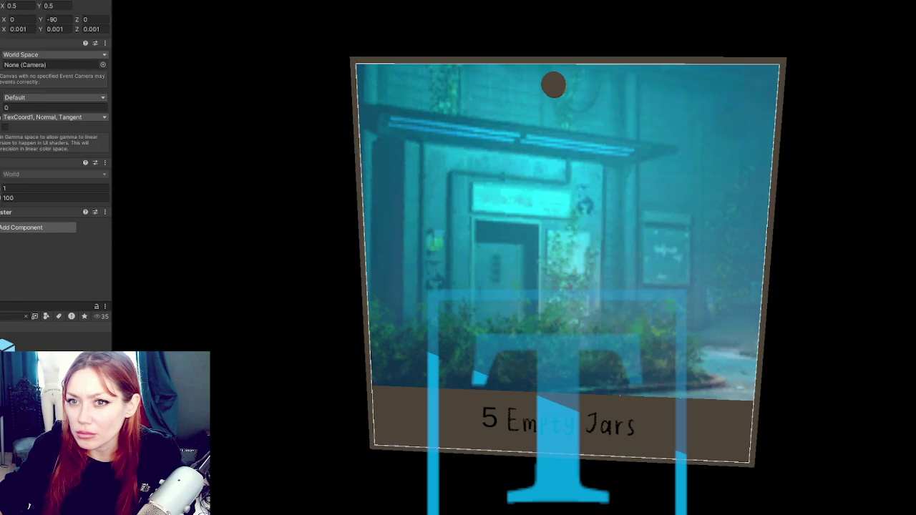
pyautogui.click(558, 251)
pyautogui.click(558, 251)
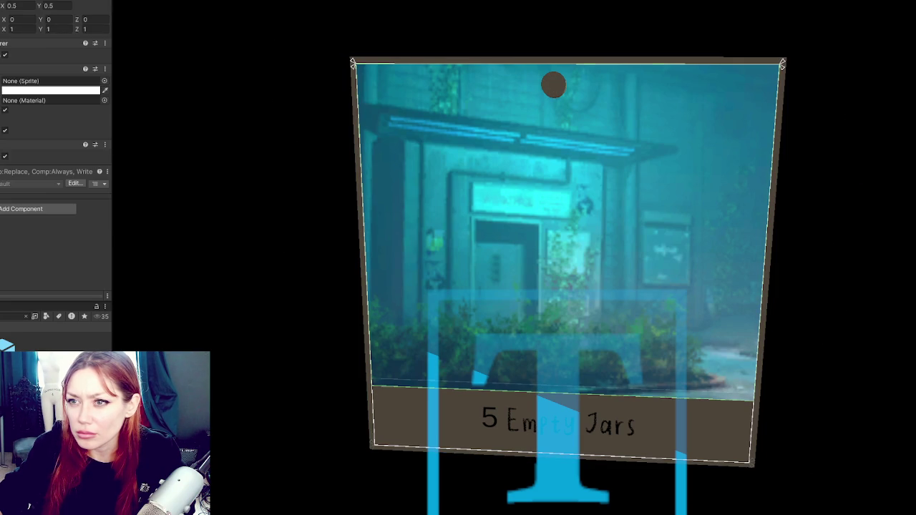
pyautogui.click(558, 250)
pyautogui.press('f')
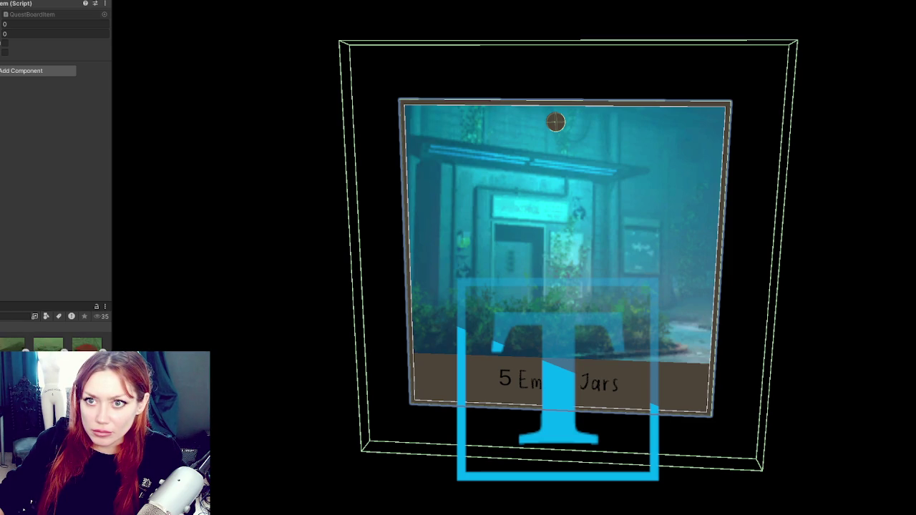
# Select the explore_buildings photo Image object and delete it from the card
pyautogui.click(560, 237)
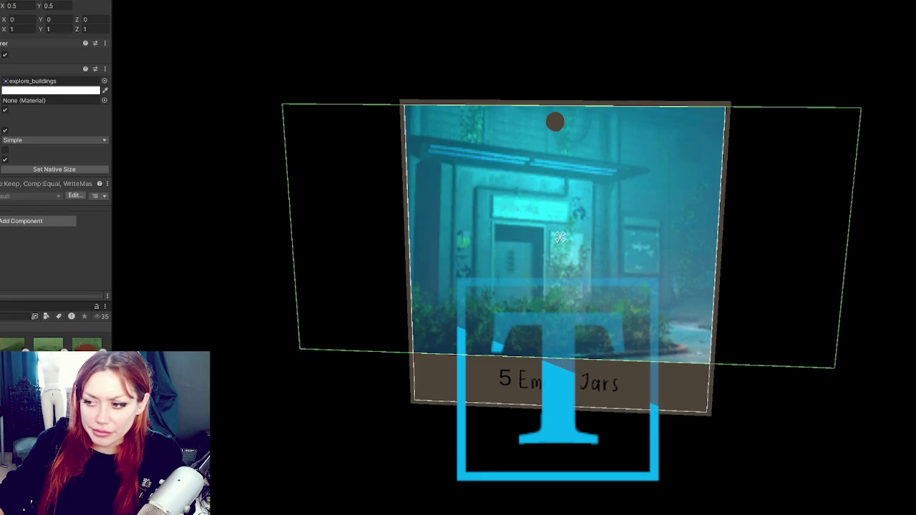
pyautogui.click(561, 237)
pyautogui.click(560, 236)
pyautogui.click(560, 236)
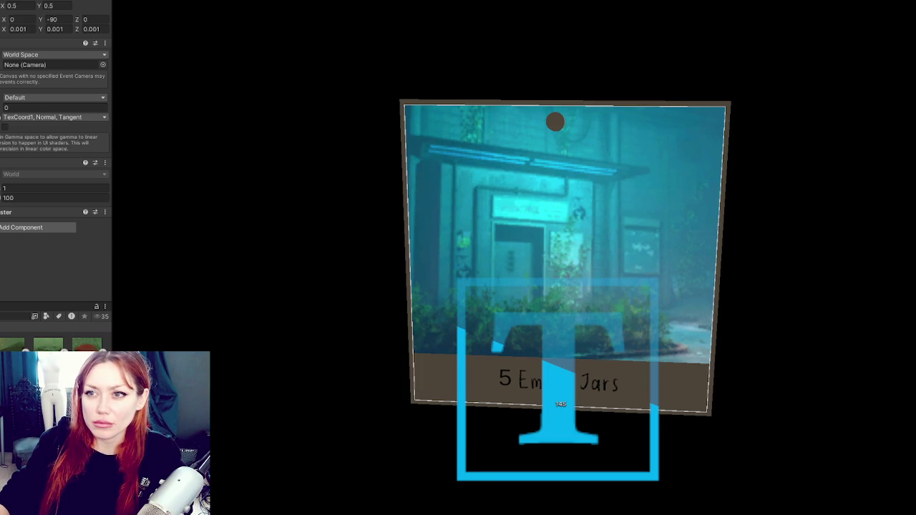
pyautogui.click(560, 237)
pyautogui.click(563, 122)
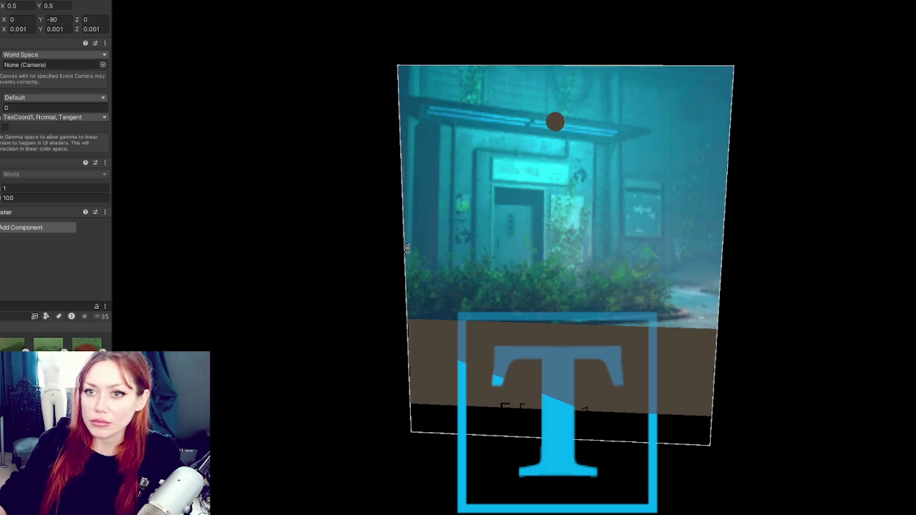
pyautogui.click(560, 200)
pyautogui.press('Delete')
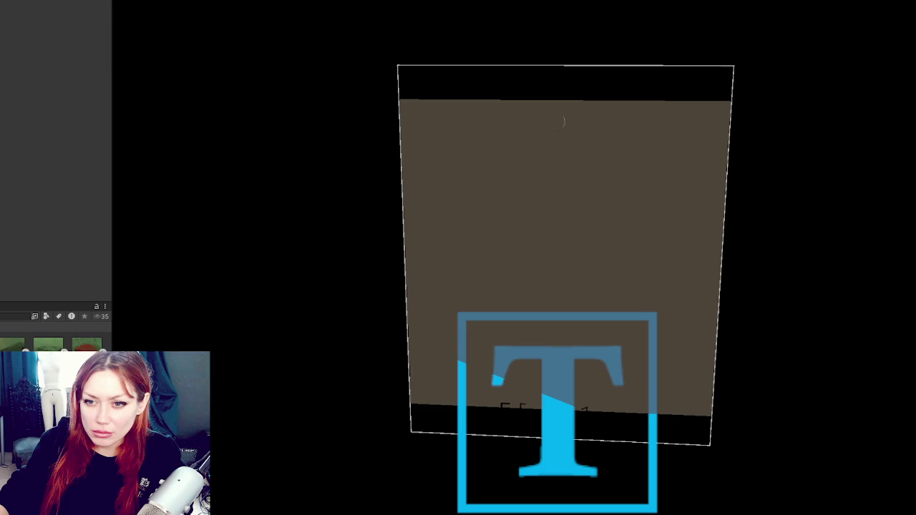
# Add a new child Image to the card and anchor it to the top
pyautogui.rightClick(1, 159)
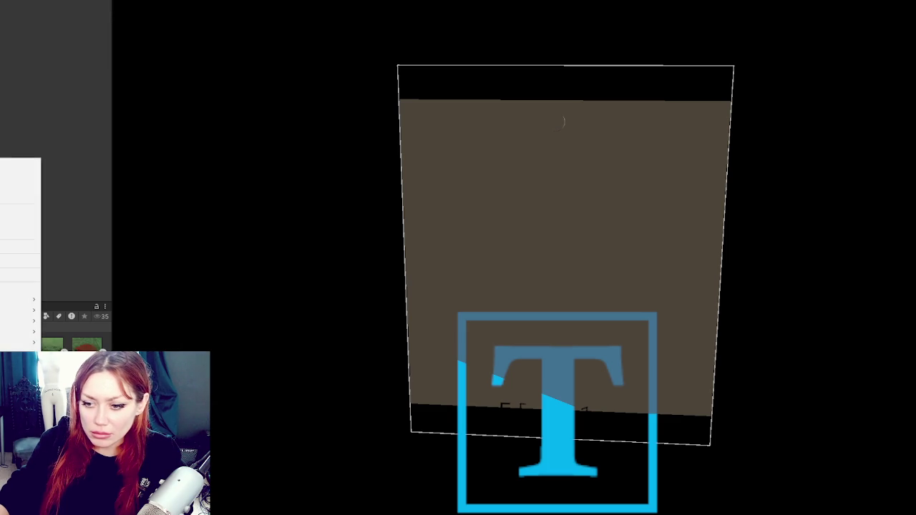
pyautogui.moveTo(22, 332)
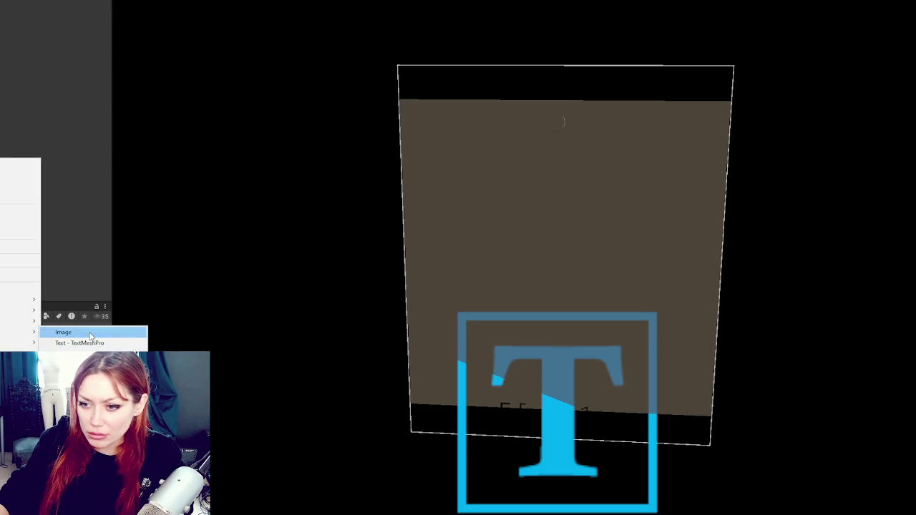
pyautogui.click(43, 332)
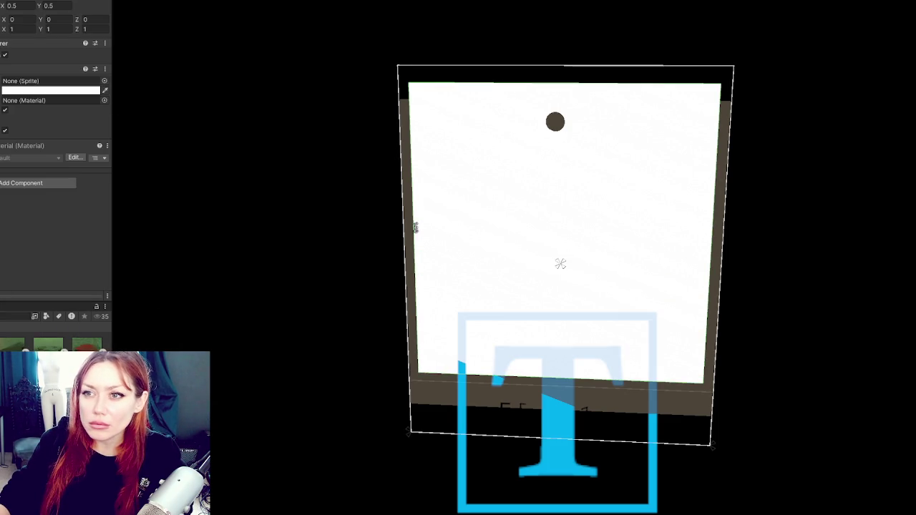
pyautogui.click(7, 3)
pyautogui.keyDown('alt'); pyautogui.keyDown('shift'); pyautogui.click(6, 47); pyautogui.keyUp('shift'); pyautogui.keyUp('alt')
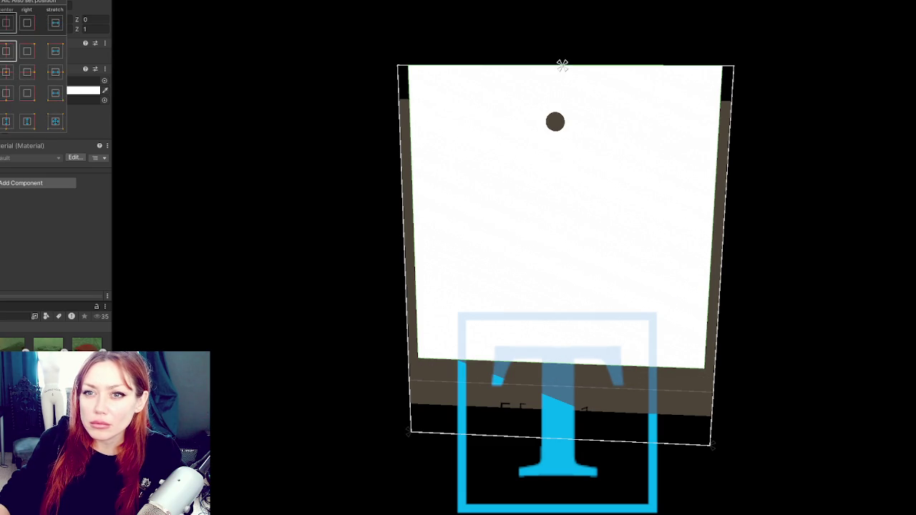
pyautogui.press('Escape')
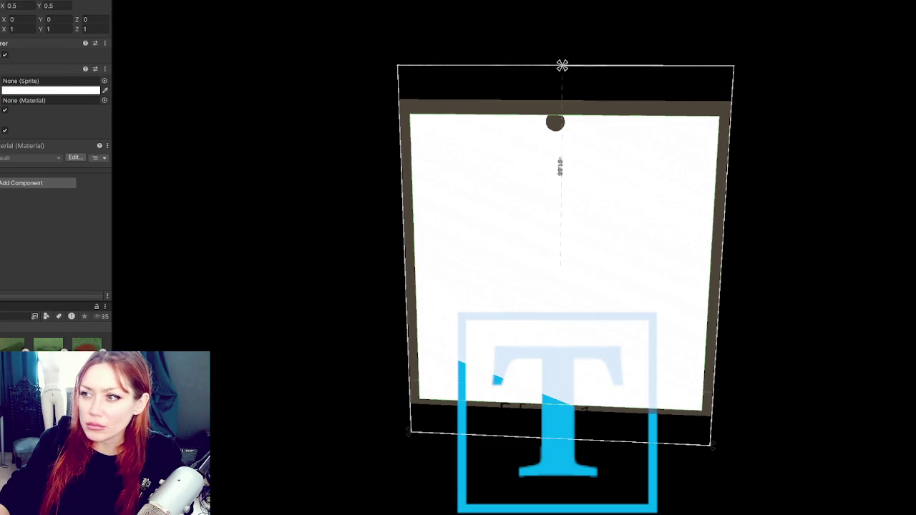
# Compare the white image against the canvas and resize the white photo panel
pyautogui.click(559, 166)
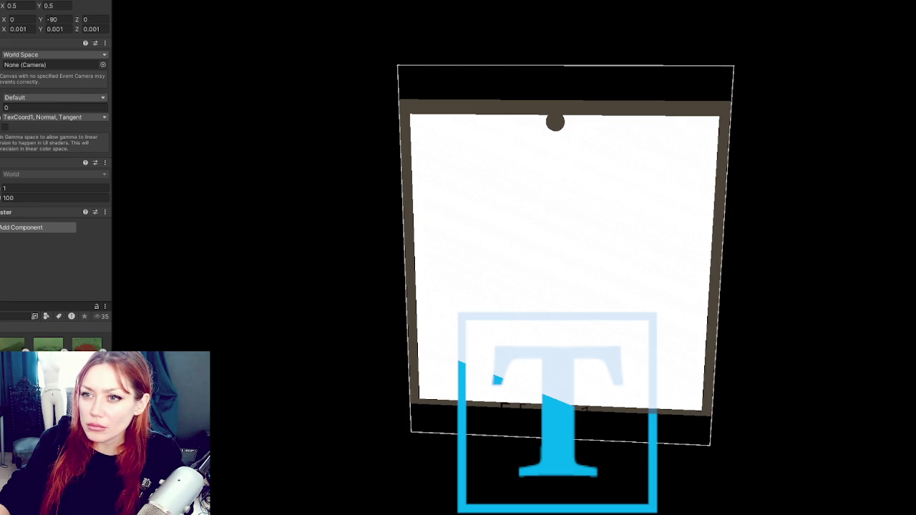
pyautogui.click(560, 166)
pyautogui.click(560, 166)
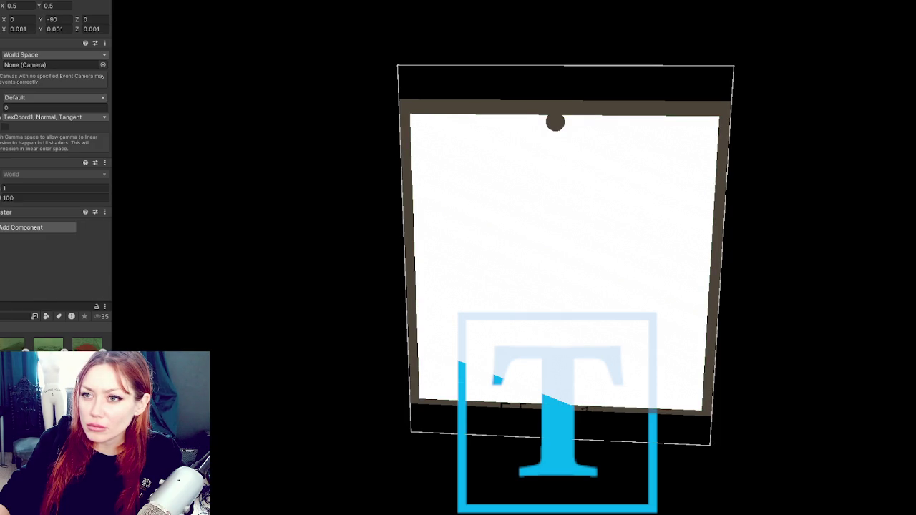
pyautogui.click(560, 166)
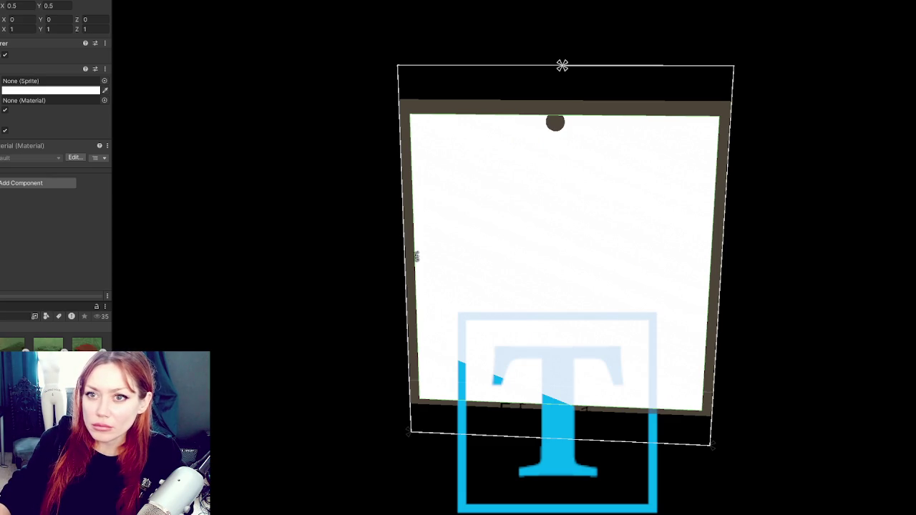
pyautogui.click(417, 256)
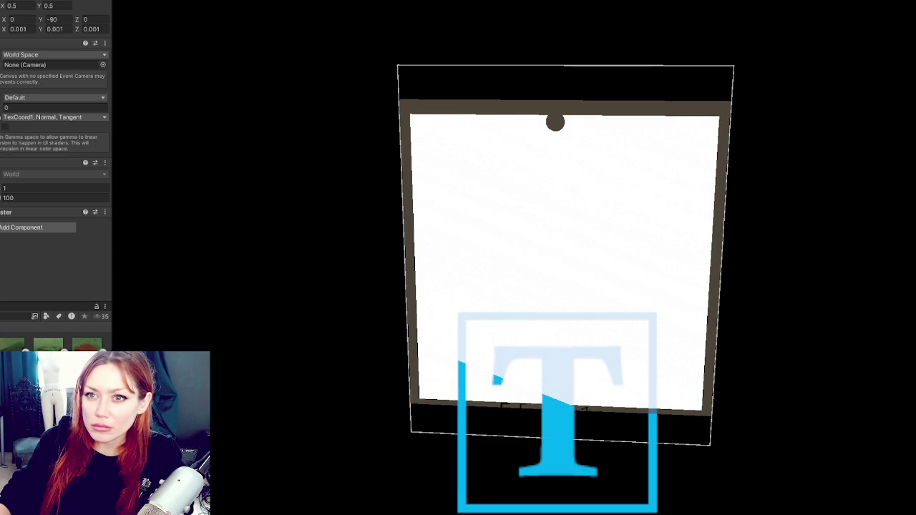
pyautogui.click(416, 256)
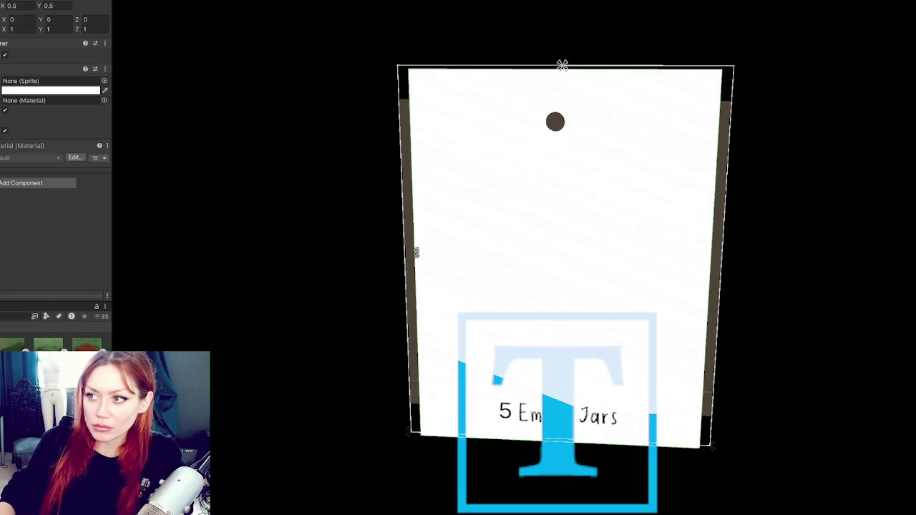
pyautogui.click(416, 253)
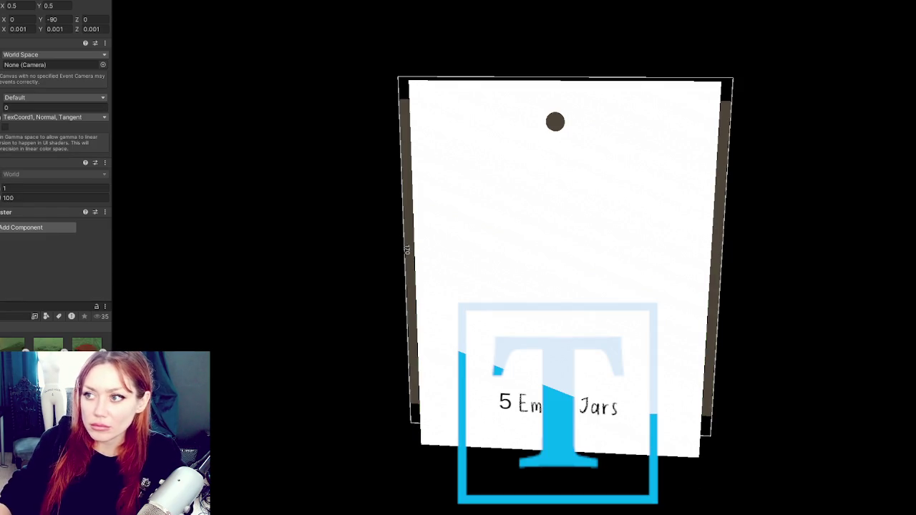
pyautogui.click(415, 259)
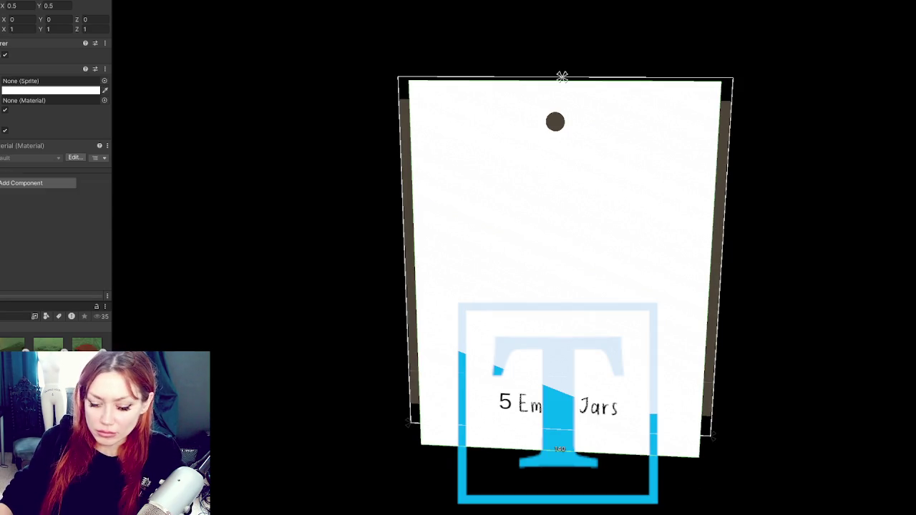
pyautogui.moveTo(409, 267)
pyautogui.mouseDown()
pyautogui.moveTo(545, 266)
pyautogui.moveTo(558, 275)
pyautogui.moveTo(546, 267)
pyautogui.moveTo(560, 267)
pyautogui.moveTo(404, 267)
pyautogui.mouseUp()
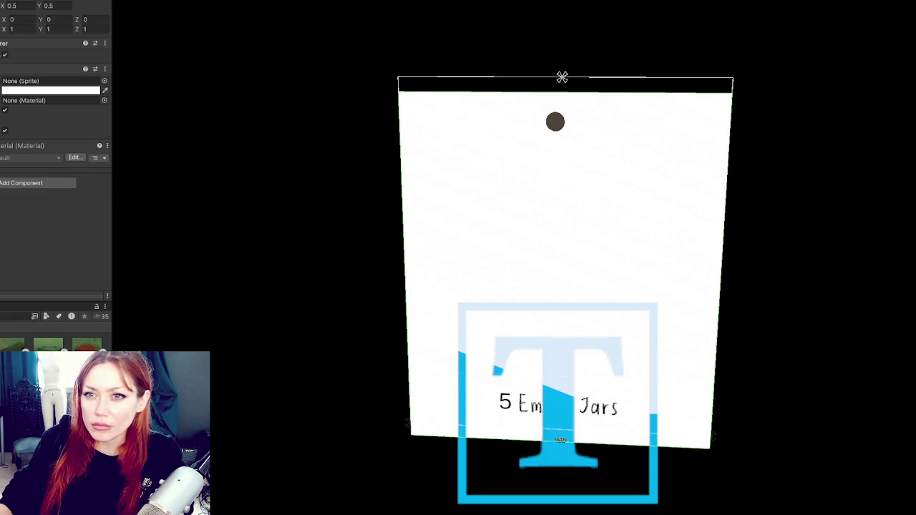
# Anchor the white panel to the card's top, then select the World Space Canvas
pyautogui.click(8, 14)
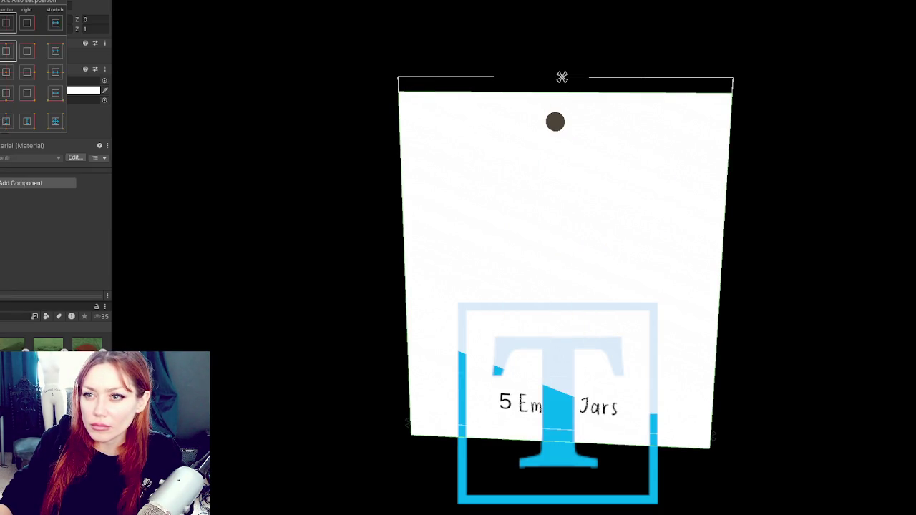
pyautogui.keyDown('alt'); pyautogui.click(8, 51); pyautogui.keyUp('alt')
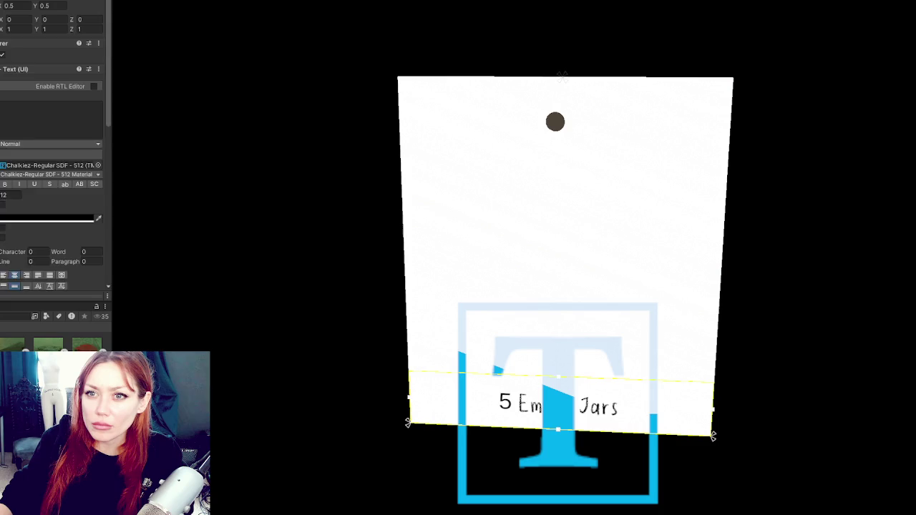
pyautogui.press('Up')
pyautogui.press('Up')
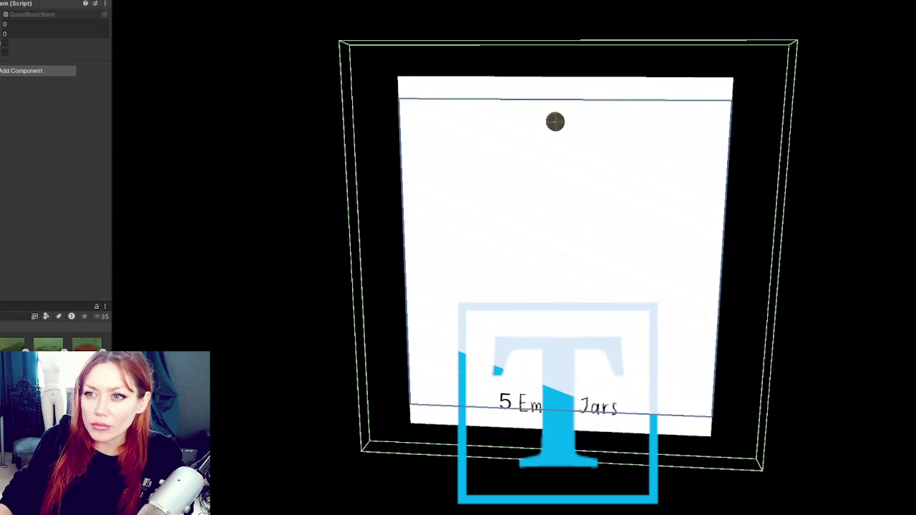
pyautogui.press('Down')
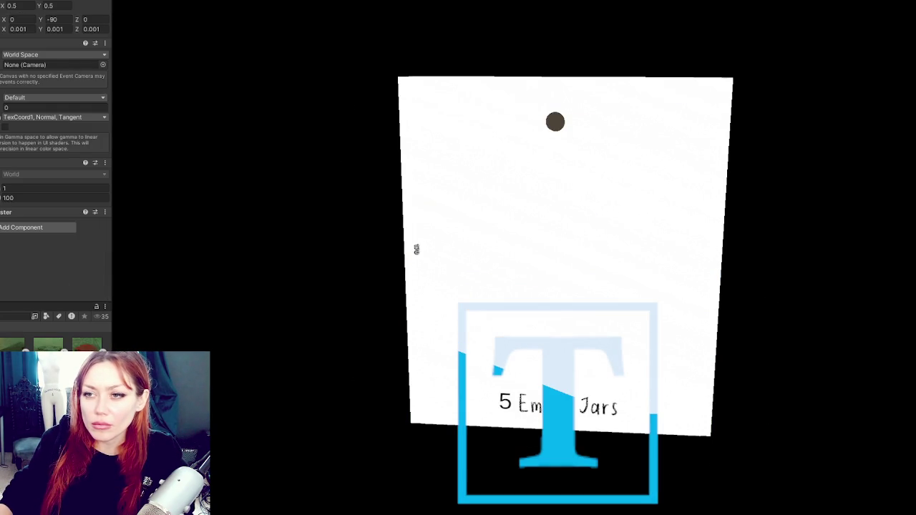
pyautogui.click(562, 77)
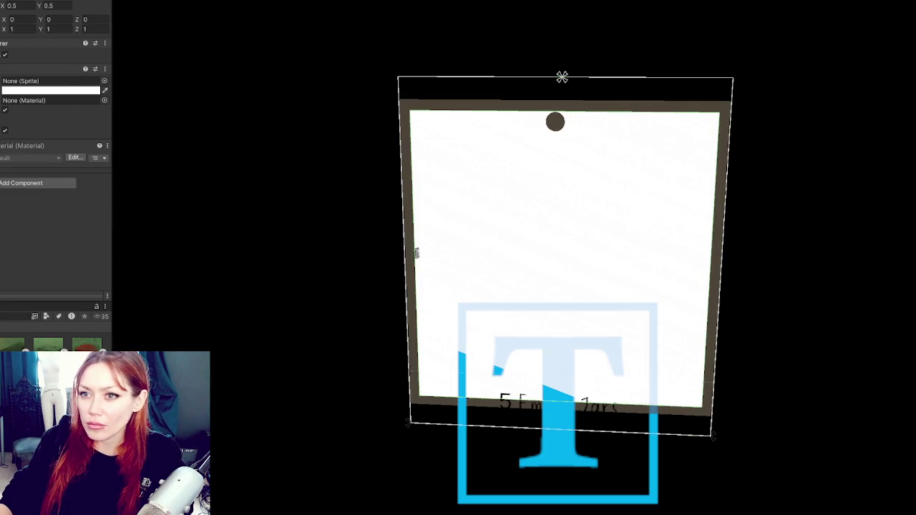
pyautogui.click(11, 2)
pyautogui.click(9, 50)
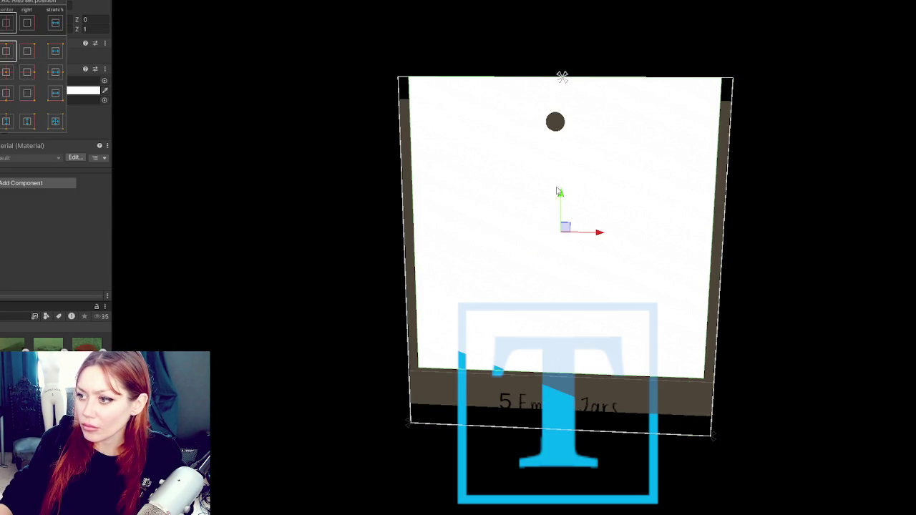
pyautogui.click(560, 207)
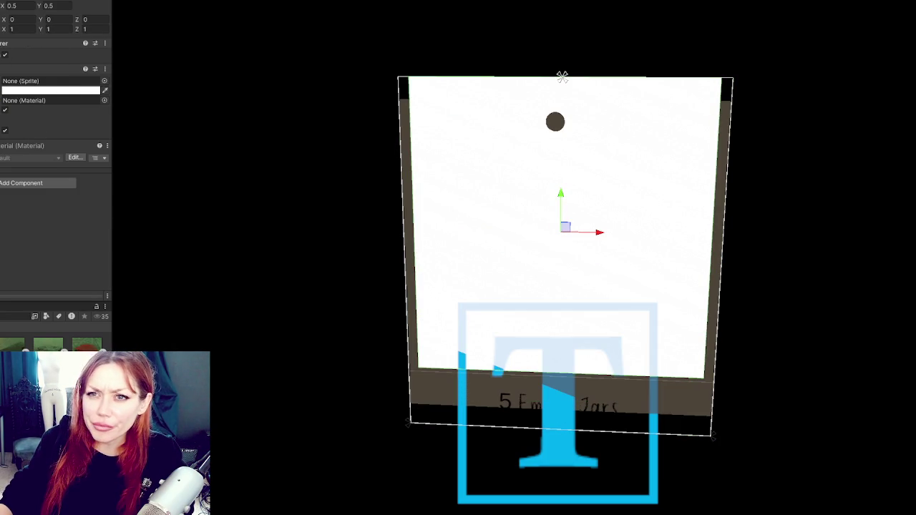
pyautogui.click(562, 77)
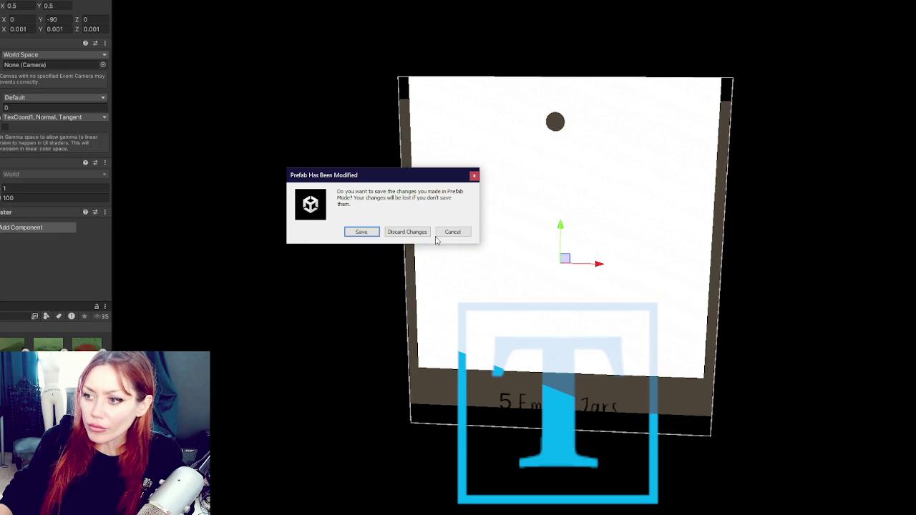
# Discard the prefab edits, reopen the board card, and step through its Canvas, Mask and Image objects
pyautogui.click(412, 236)
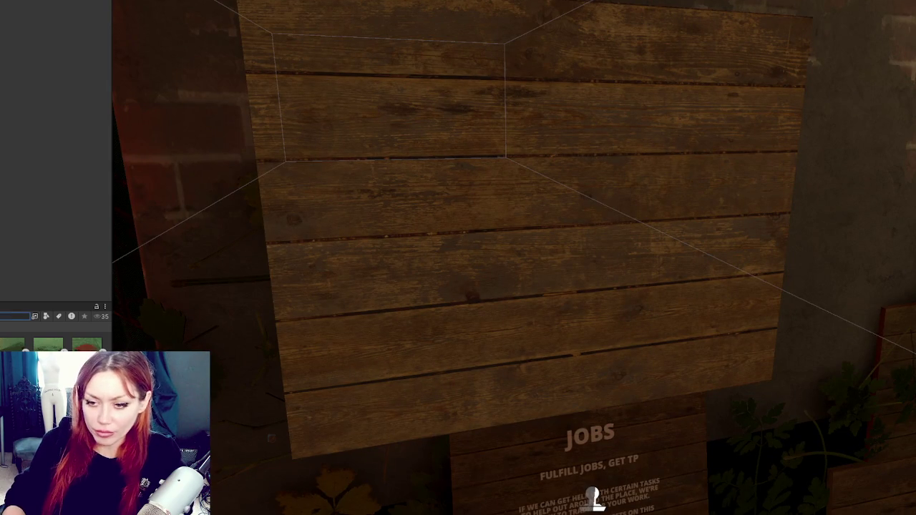
pyautogui.write('board')
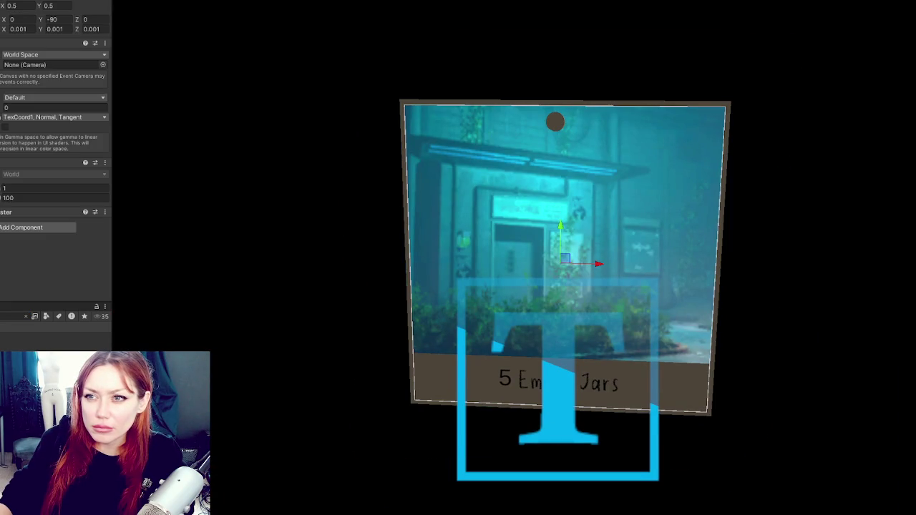
pyautogui.press('Down')
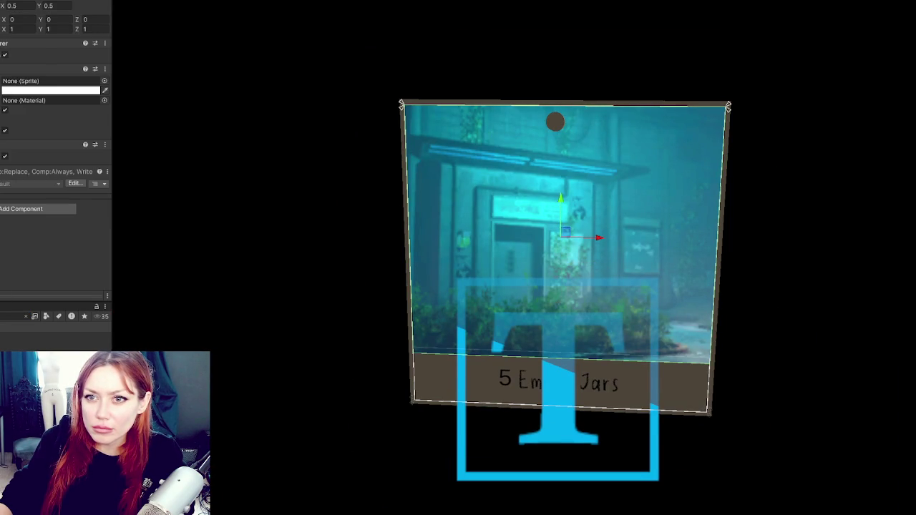
pyautogui.press('Up')
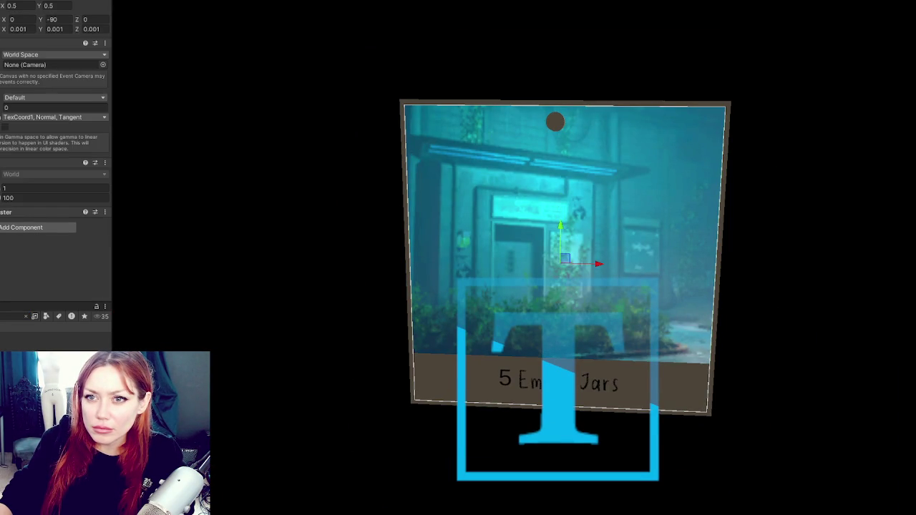
pyautogui.press('Down')
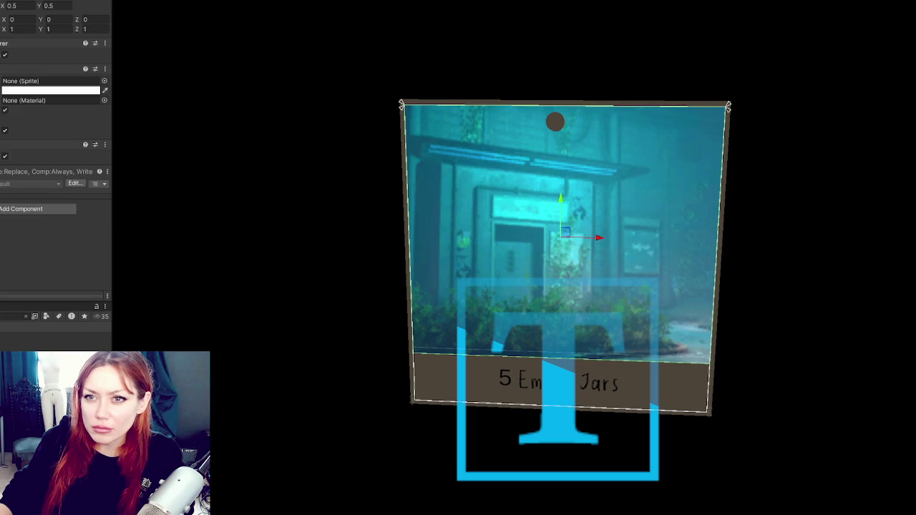
pyautogui.press('Down')
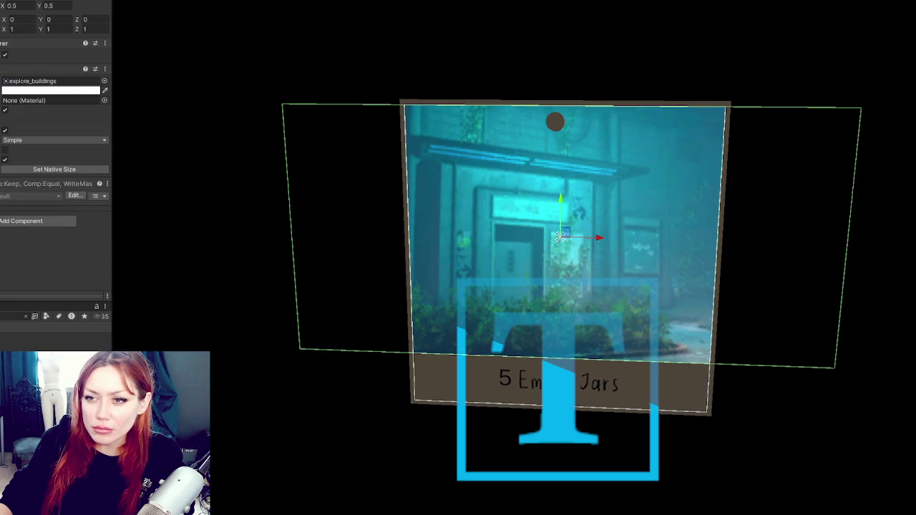
pyautogui.press('Up')
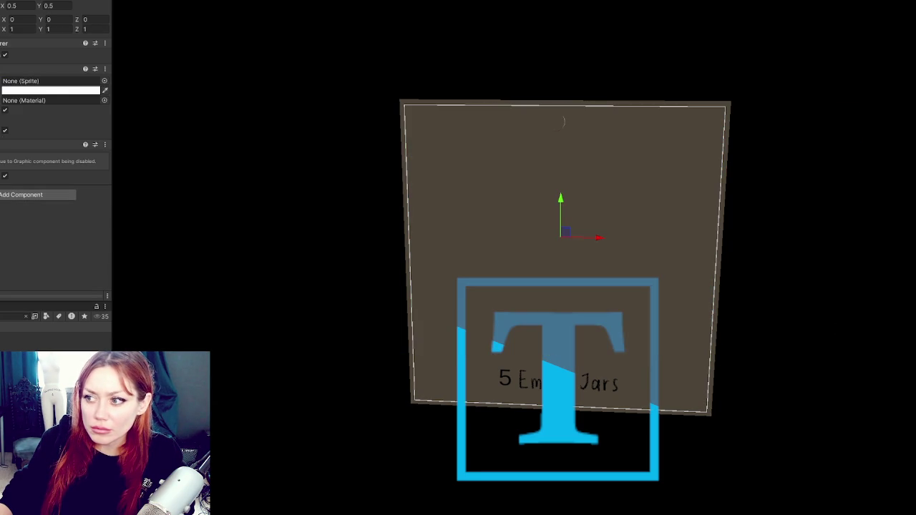
# Select the backing Cube and drag its Y scale until it matches the canvas height
pyautogui.press('Up')
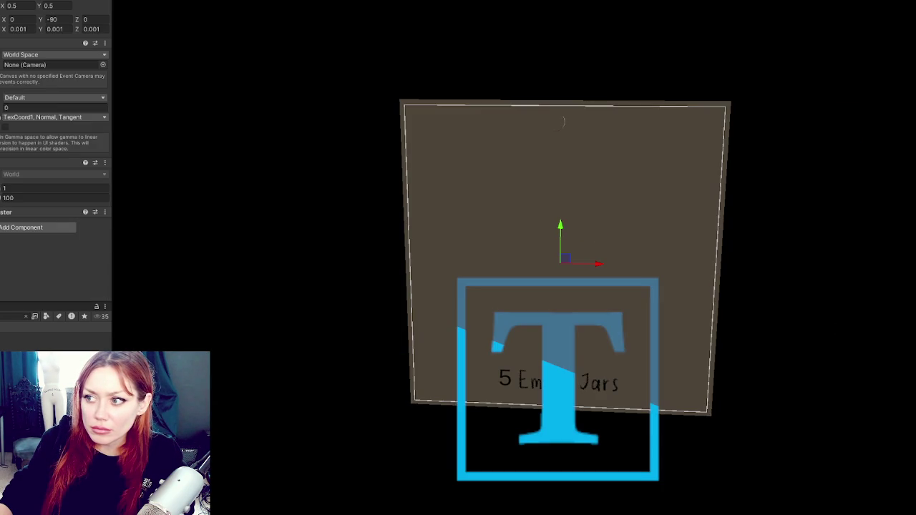
pyautogui.press('Up')
pyautogui.press('Down')
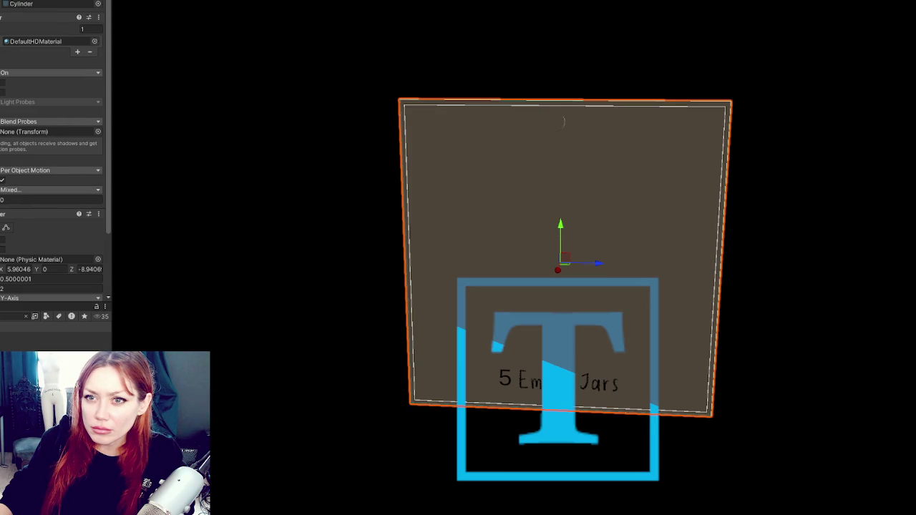
pyautogui.press('Up')
pyautogui.press('Down')
pyautogui.press('Up')
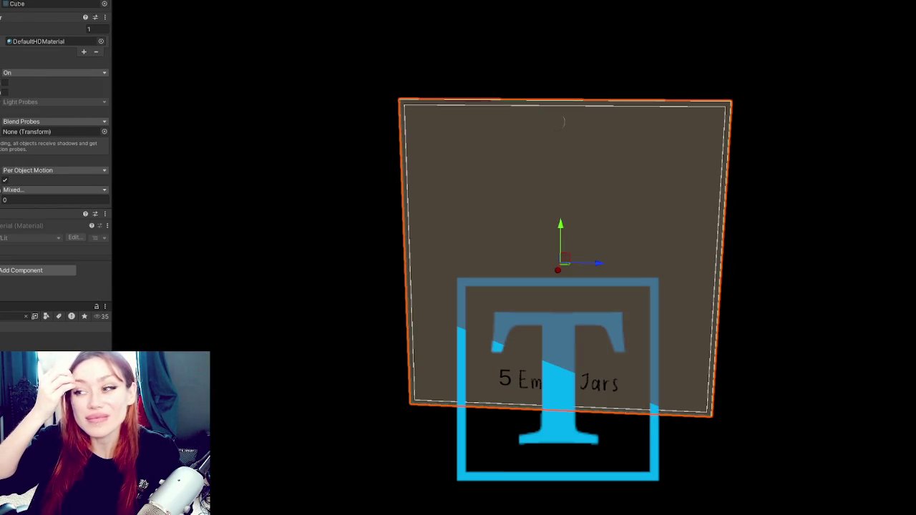
pyautogui.moveTo(315, 114)
pyautogui.mouseDown()
pyautogui.moveTo(501, 122)
pyautogui.moveTo(221, 117)
pyautogui.moveTo(240, 74)
pyautogui.mouseUp()
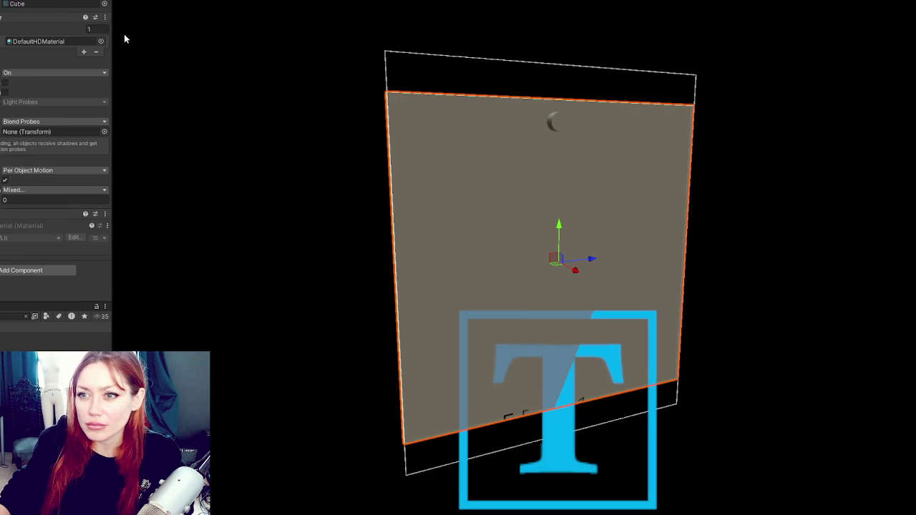
pyautogui.moveTo(560, 226)
pyautogui.mouseDown()
pyautogui.moveTo(565, 219)
pyautogui.moveTo(564, 233)
pyautogui.mouseUp()
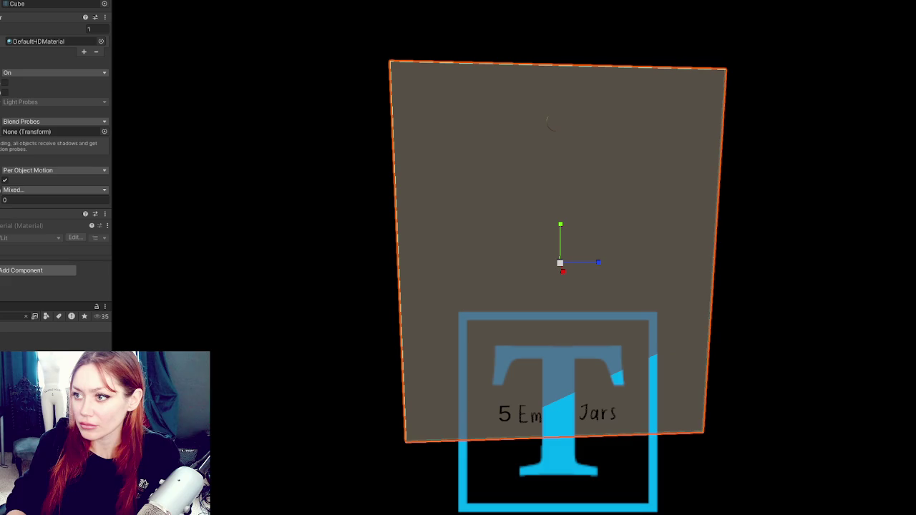
pyautogui.click(558, 179)
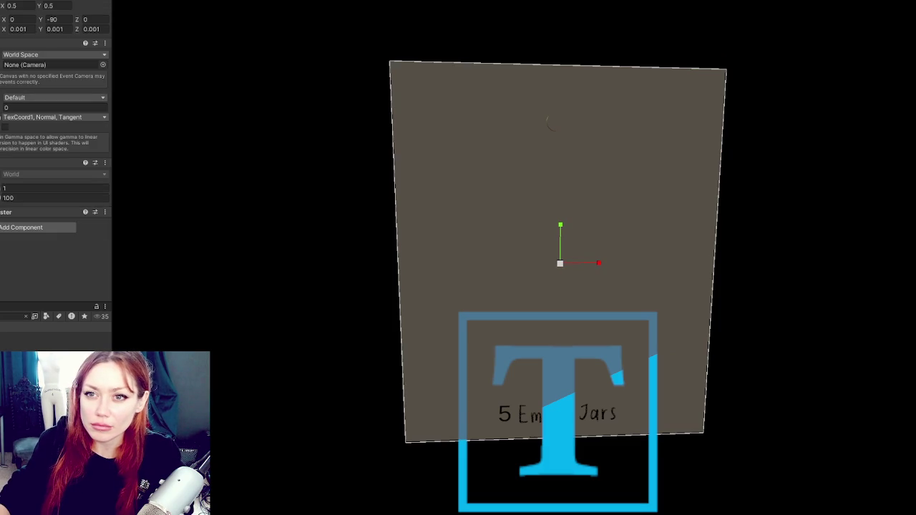
# Add a white UI Image to the canvas, enlarge it, stretch it vertically and nudge it down
pyautogui.click(561, 199)
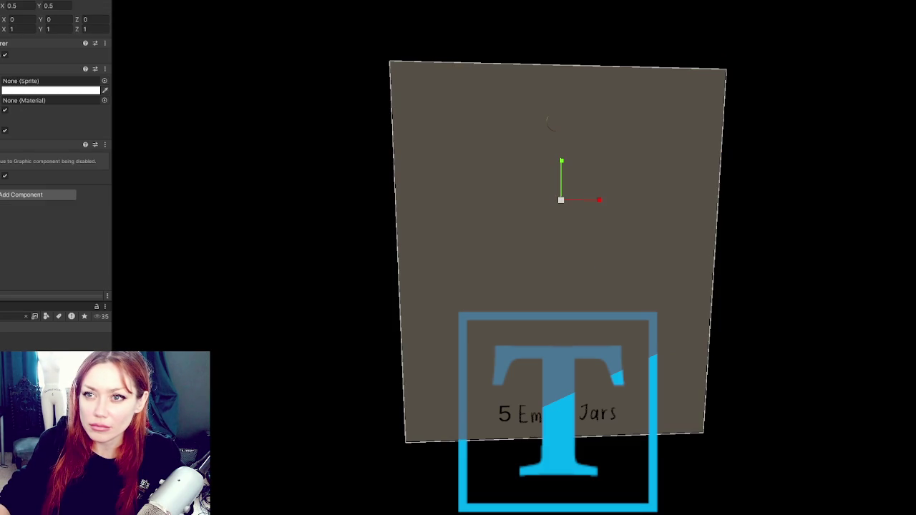
pyautogui.click(560, 263)
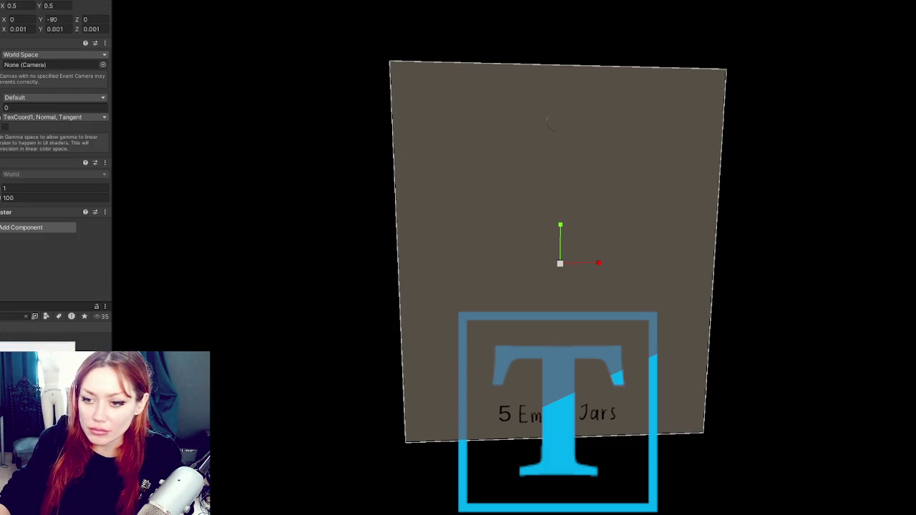
pyautogui.click(48, 43)
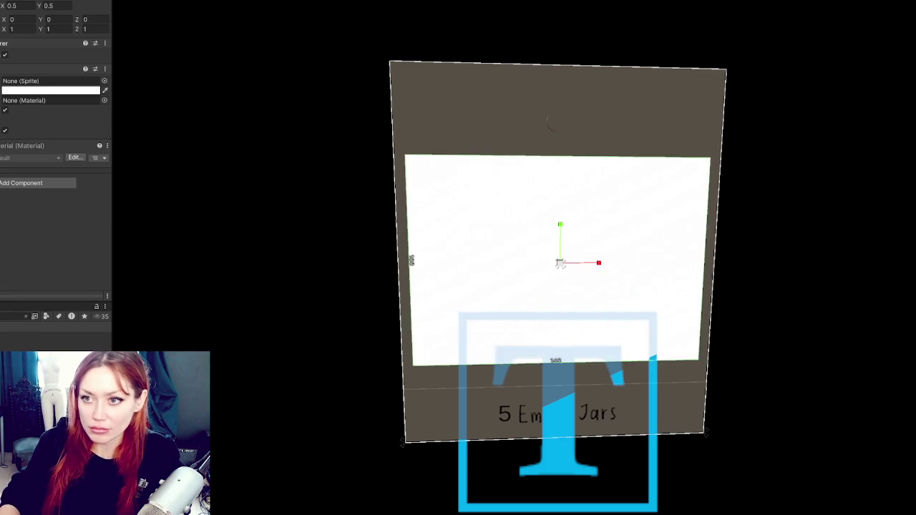
pyautogui.moveTo(451, 258); pyautogui.dragTo(405, 256)
pyautogui.keyDown('alt'); pyautogui.click(55, 122); pyautogui.keyUp('alt')
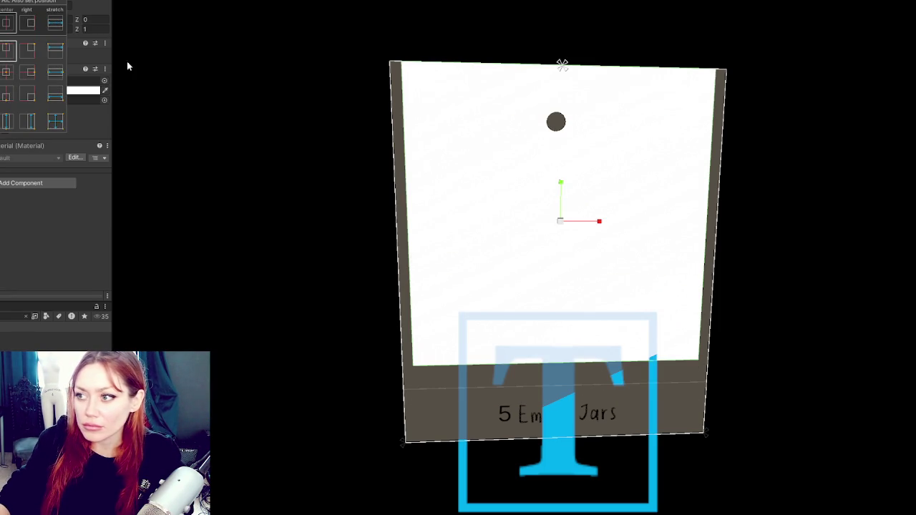
pyautogui.moveTo(561, 185); pyautogui.dragTo(562, 197)
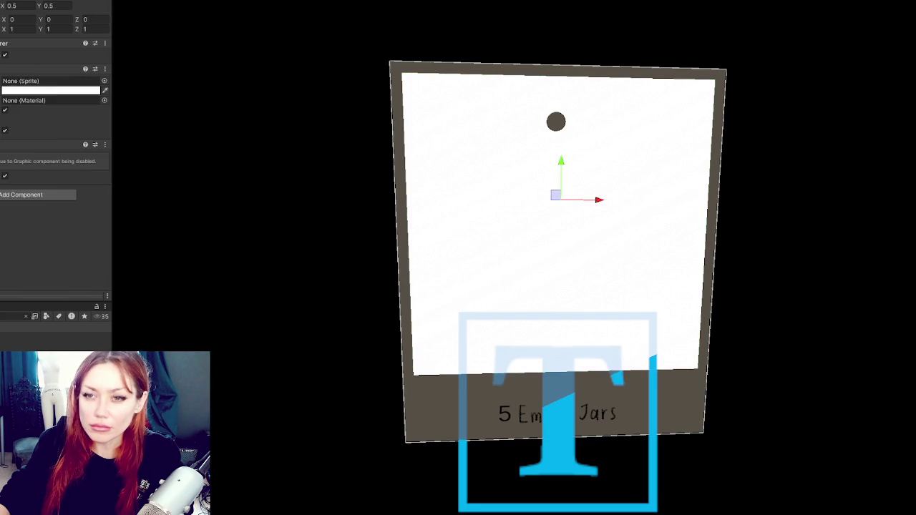
pyautogui.click(562, 65)
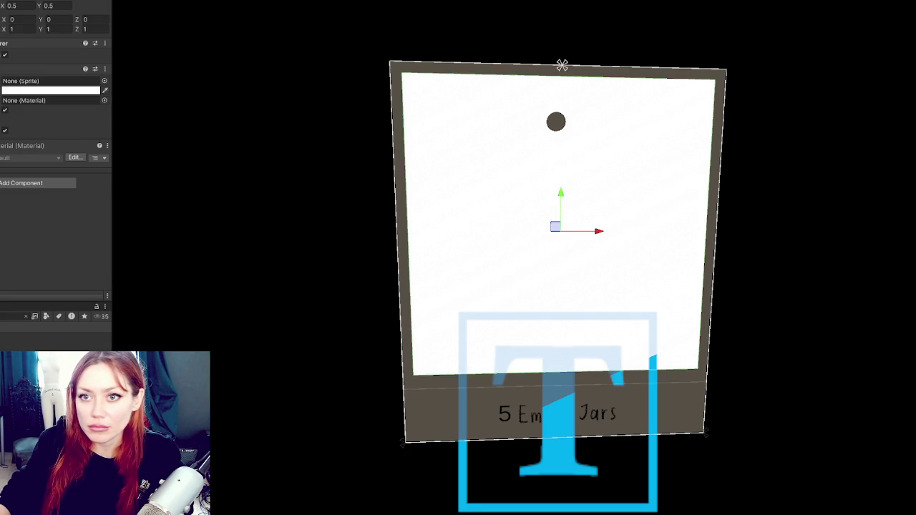
pyautogui.click(562, 65)
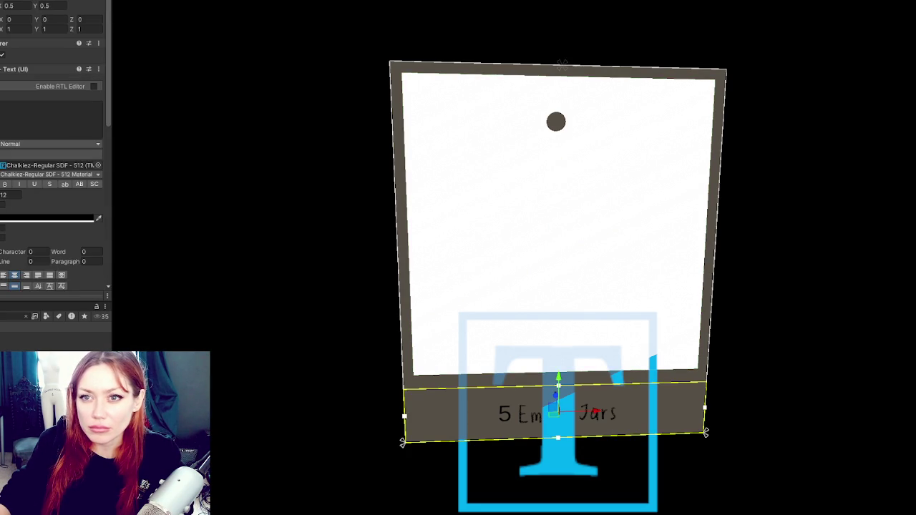
# Move the duplicated quest name text down so a second line sits beneath it
pyautogui.click(562, 64)
pyautogui.click(561, 64)
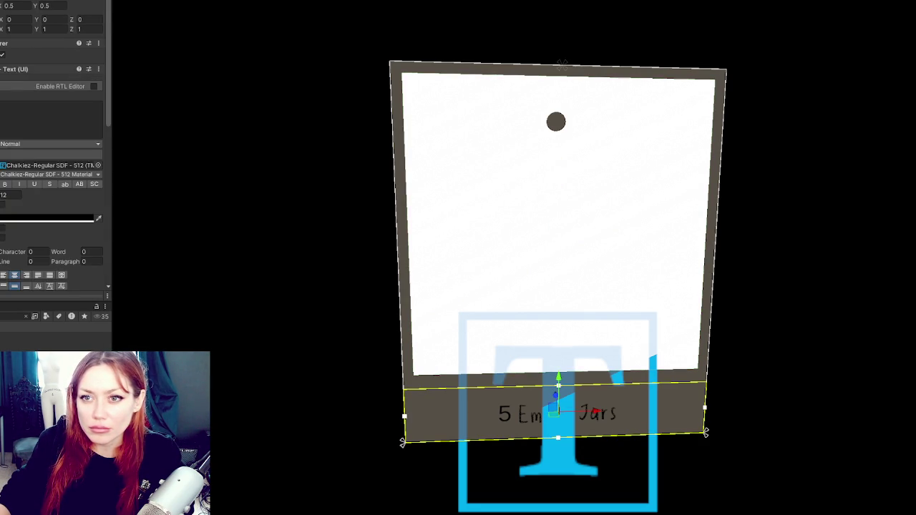
pyautogui.moveTo(562, 380)
pyautogui.mouseDown()
pyautogui.moveTo(559, 390)
pyautogui.moveTo(567, 364)
pyautogui.moveTo(557, 381)
pyautogui.mouseUp()
pyautogui.click(466, 342)
pyautogui.click(466, 330)
# Change the lower line's text to 'Reward 5 tp' and set its font to PermanentMarker
pyautogui.click(27, 120)
pyautogui.hotkey('ctrl', 'a')
pyautogui.press('BackSpace')
pyautogui.write('Reward 54')
pyautogui.press('BackSpace')
pyautogui.write('tp')
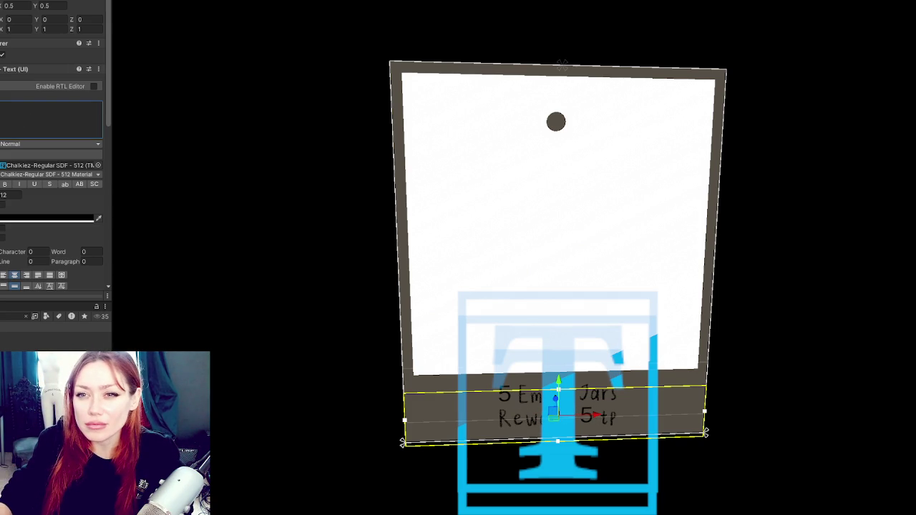
pyautogui.click(98, 165)
pyautogui.click(348, 204)
pyautogui.doubleClick(349, 207)
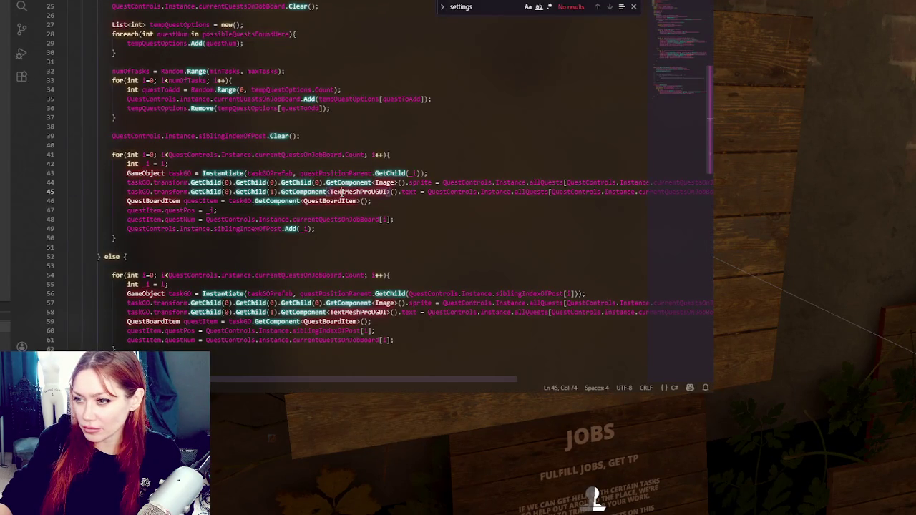
# Duplicate the quest name text assignment line, fix its indentation and remove the extra GetChild(0)
pyautogui.click(128, 201)
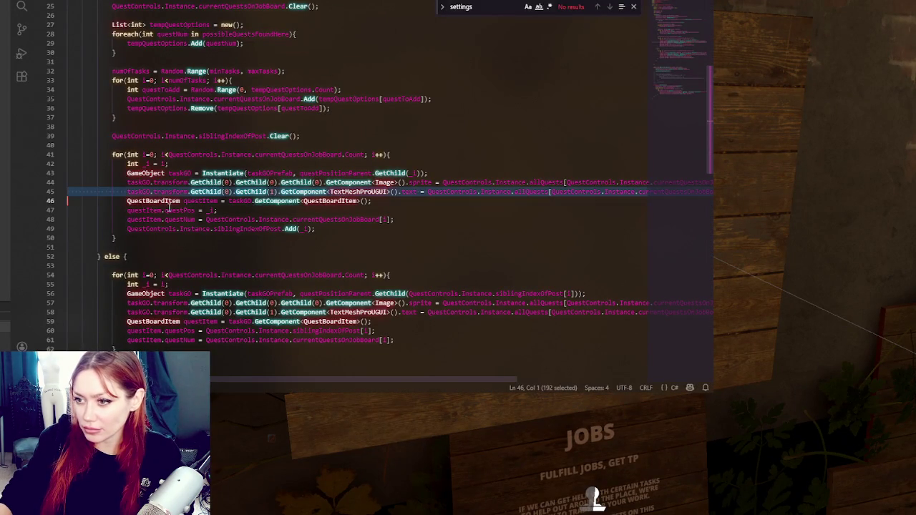
pyautogui.press('Return')
pyautogui.press('Up')
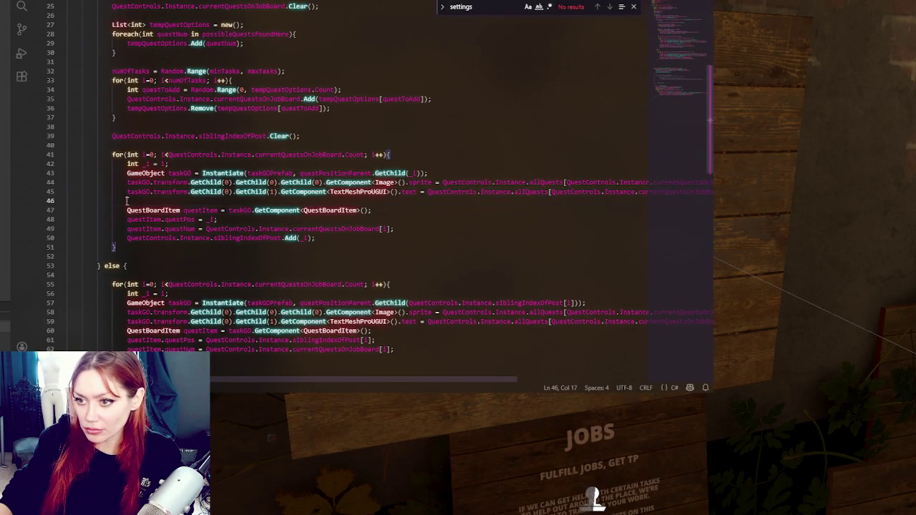
pyautogui.hotkey('ctrl', 'v')
pyautogui.click(164, 203)
pyautogui.press('BackSpace')
pyautogui.press('BackSpace')
pyautogui.press('BackSpace')
pyautogui.press('Right')
pyautogui.press('BackSpace')
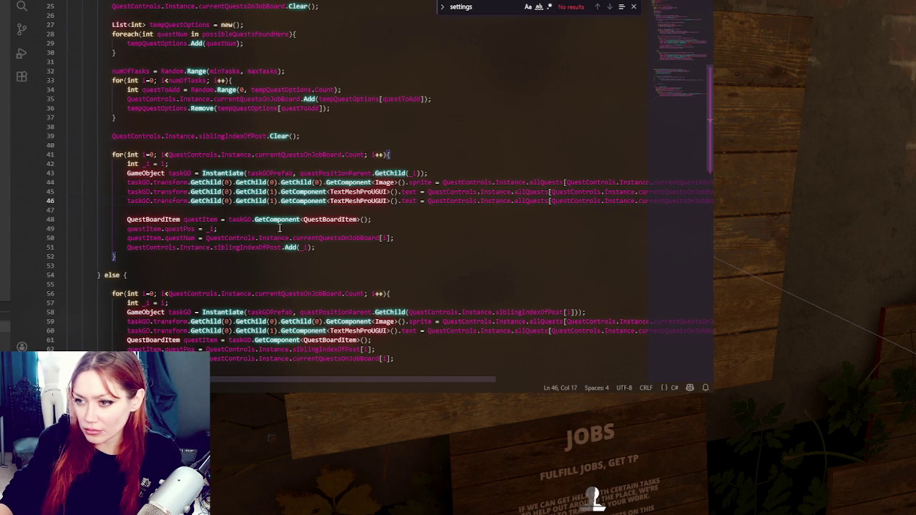
pyautogui.moveTo(327, 182); pyautogui.dragTo(281, 181)
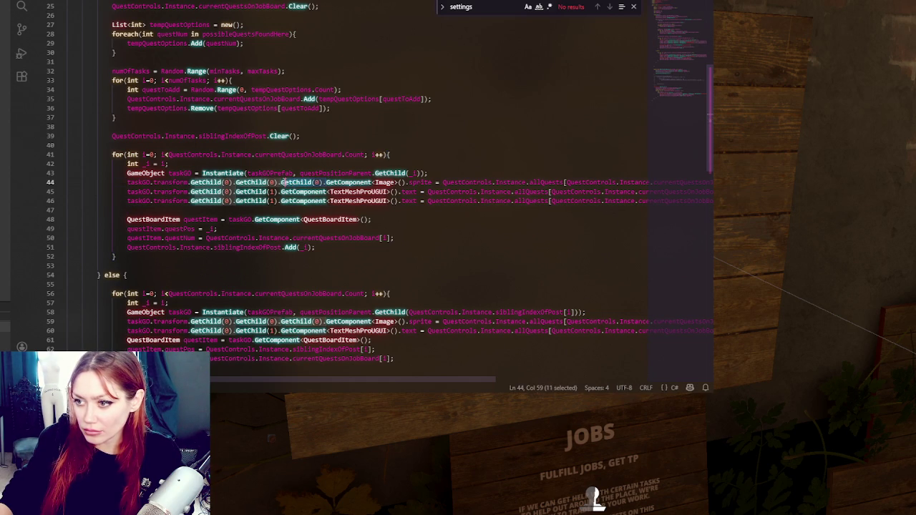
pyautogui.press('BackSpace')
# On line 46, change the child index to 2 and questName to reward
pyautogui.doubleClick(271, 201)
pyautogui.write('2')
pyautogui.moveTo(444, 382); pyautogui.dragTo(600, 369)
pyautogui.doubleClick(553, 201)
pyautogui.write('reward')
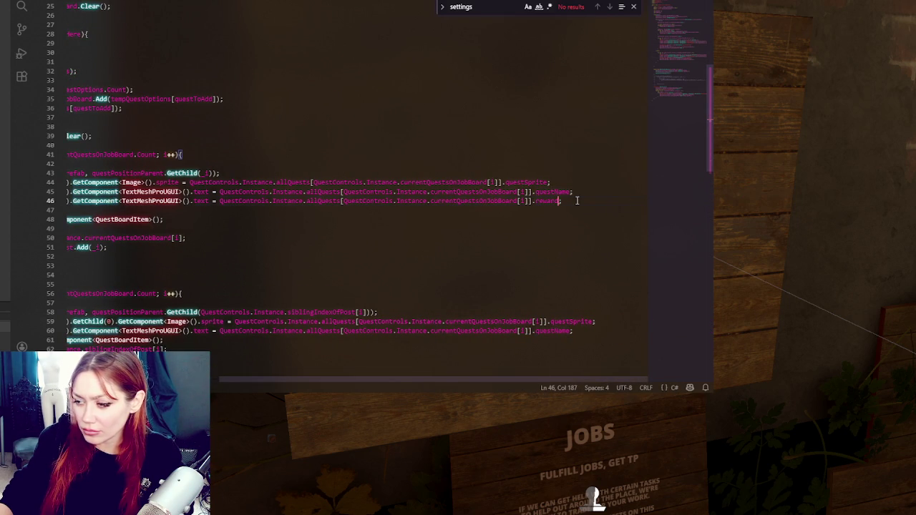
pyautogui.moveTo(332, 381); pyautogui.dragTo(200, 381)
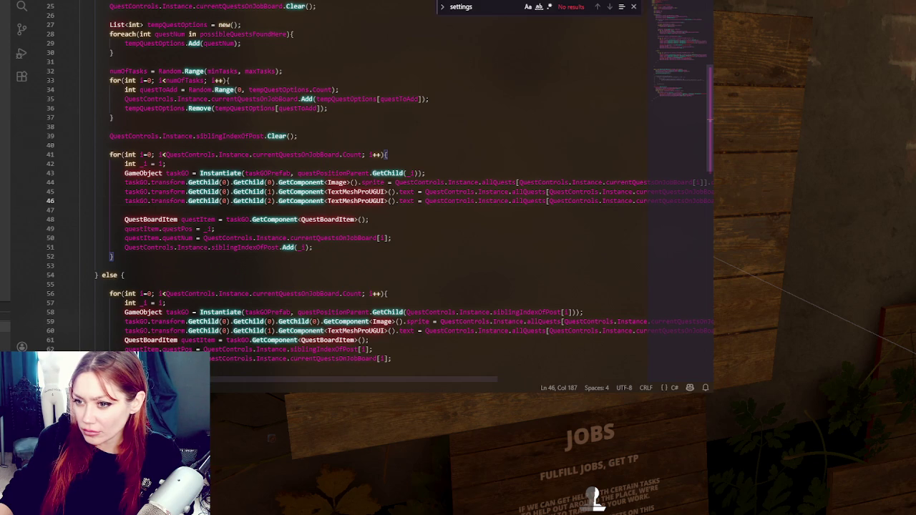
pyautogui.scroll(3, 355, 65)
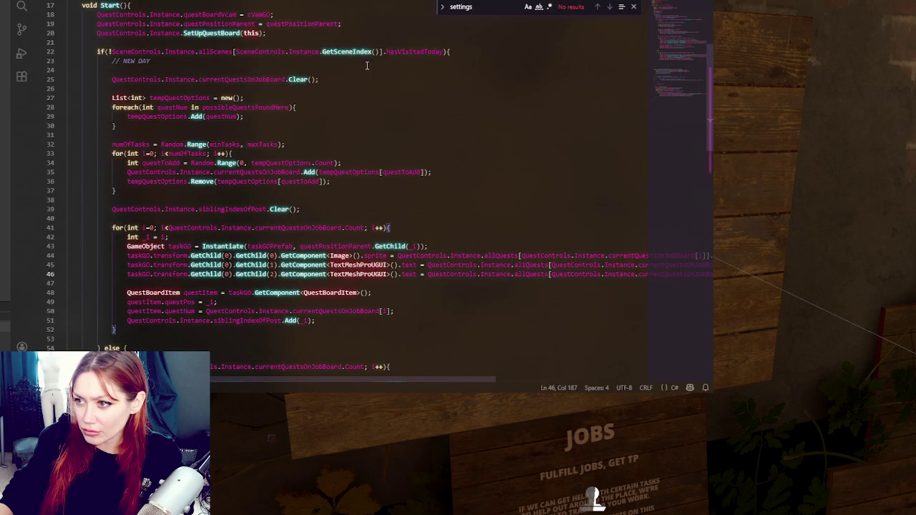
pyautogui.scroll(-4, 386, 143)
pyautogui.moveTo(385, 382); pyautogui.dragTo(523, 360)
# Add the reward-text line after line 60 in the second loop and save the script
pyautogui.click(617, 281)
pyautogui.tripleClick(611, 149)
pyautogui.click(625, 282)
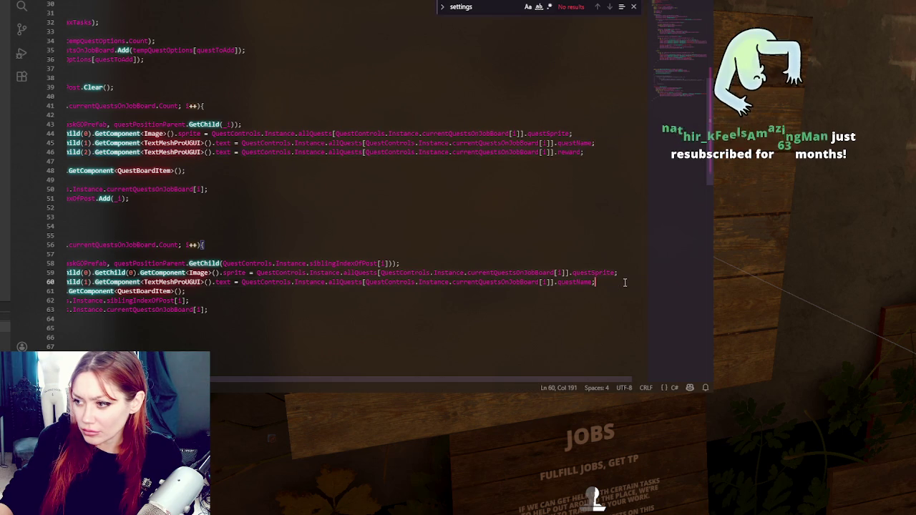
pyautogui.hotkey('ctrl', 's')
pyautogui.hotkey('alt', 'Tab')
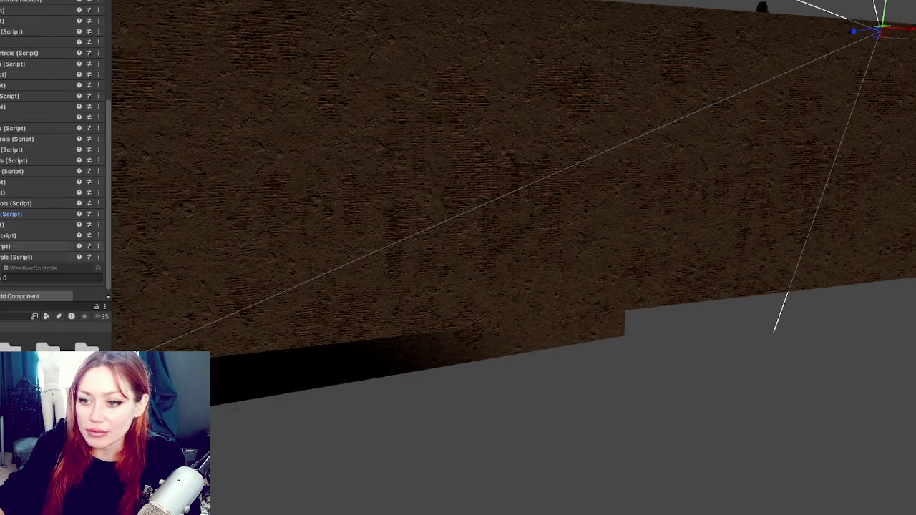
# Expand the QuestControls component and scroll through its quest list
pyautogui.click(14, 81)
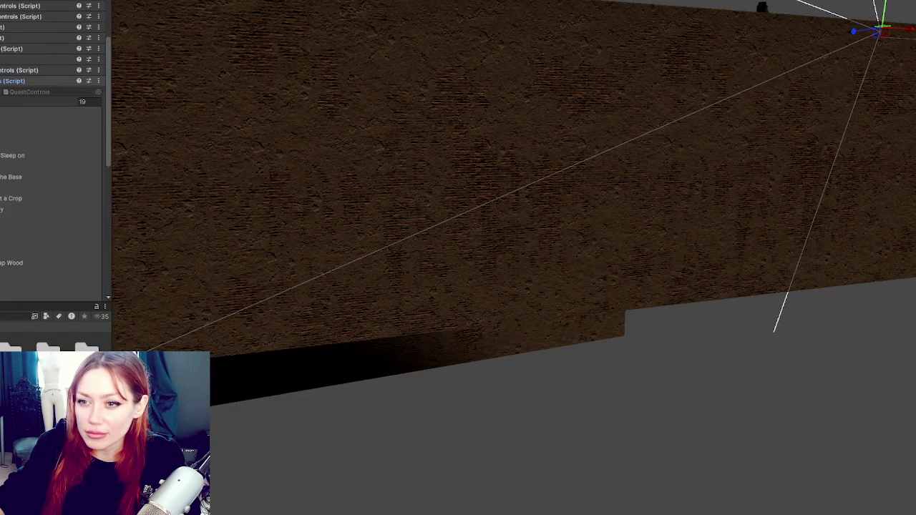
pyautogui.scroll(-3, 54, 164)
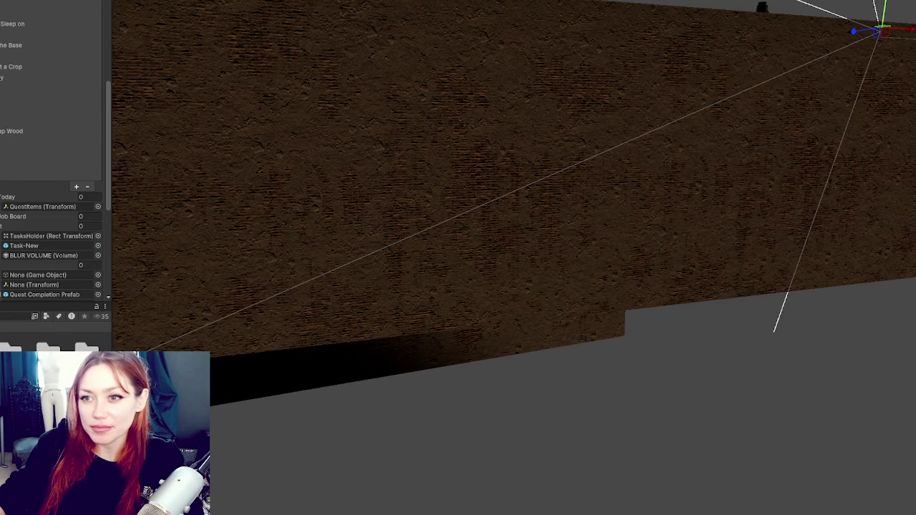
pyautogui.scroll(-3, 50, 201)
pyautogui.scroll(-4, 50, 179)
pyautogui.scroll(10, 50, 179)
pyautogui.scroll(-3, 50, 200)
pyautogui.scroll(-2, 50, 201)
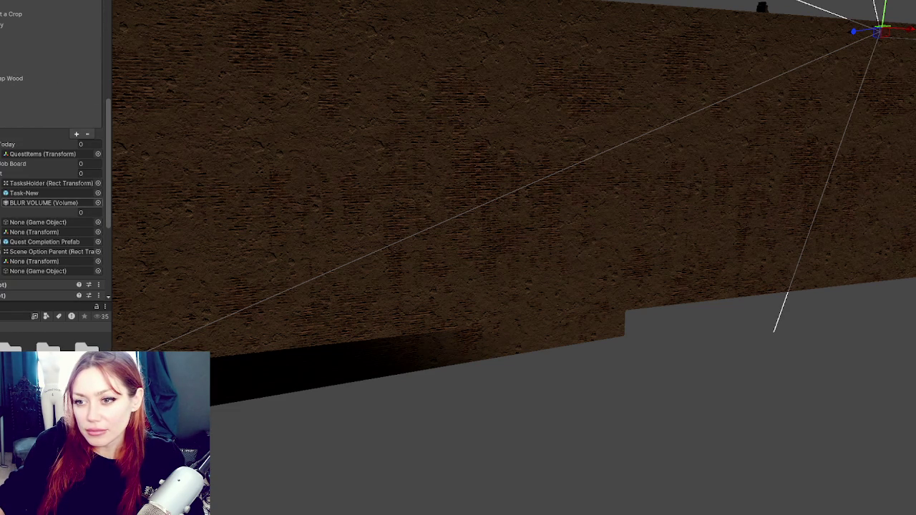
pyautogui.scroll(2, 54, 179)
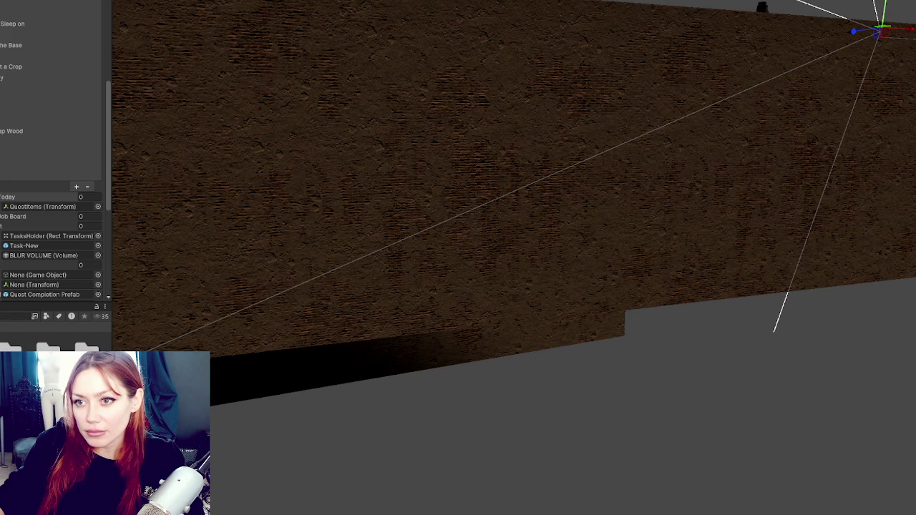
# Inspect the 2 Carrots quest entry's fields before returning to VS Code
pyautogui.click(43, 153)
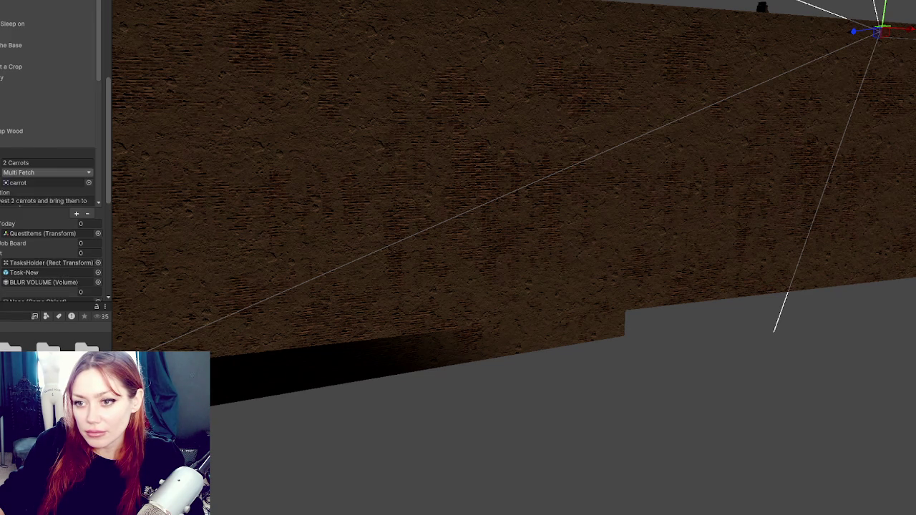
pyautogui.scroll(-2, 54, 179)
pyautogui.scroll(-10, 50, 104)
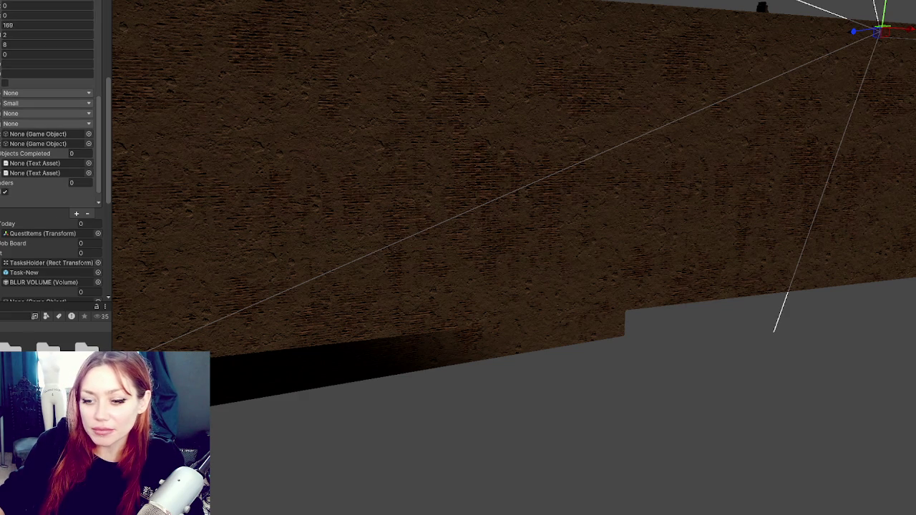
pyautogui.hotkey('alt', 'Tab')
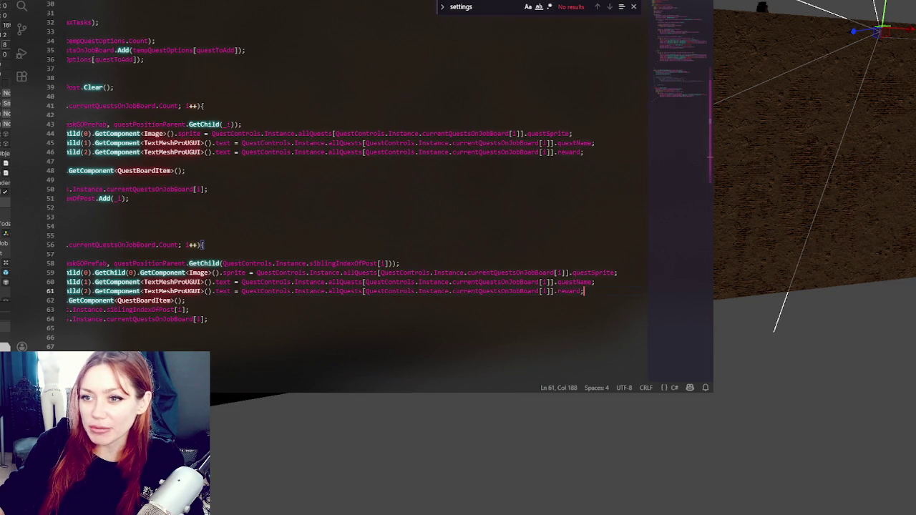
# Replace reward with tpReward on lines 46 and 61
pyautogui.click(559, 152)
pyautogui.write('qR')
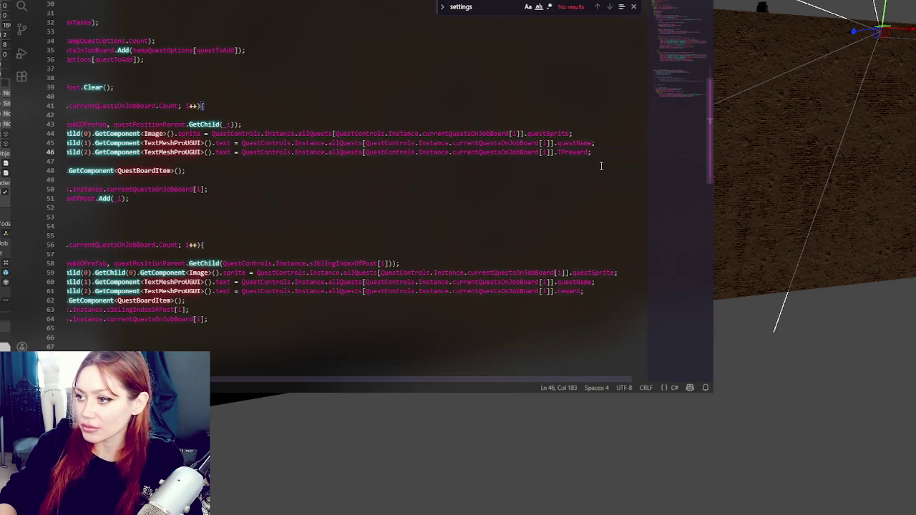
pyautogui.press('Right')
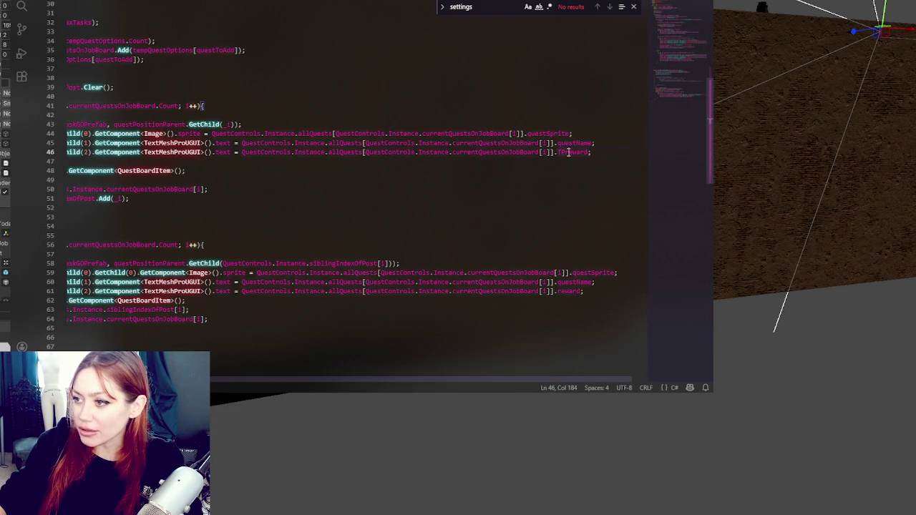
pyautogui.hotkey('ctrl', 'z')
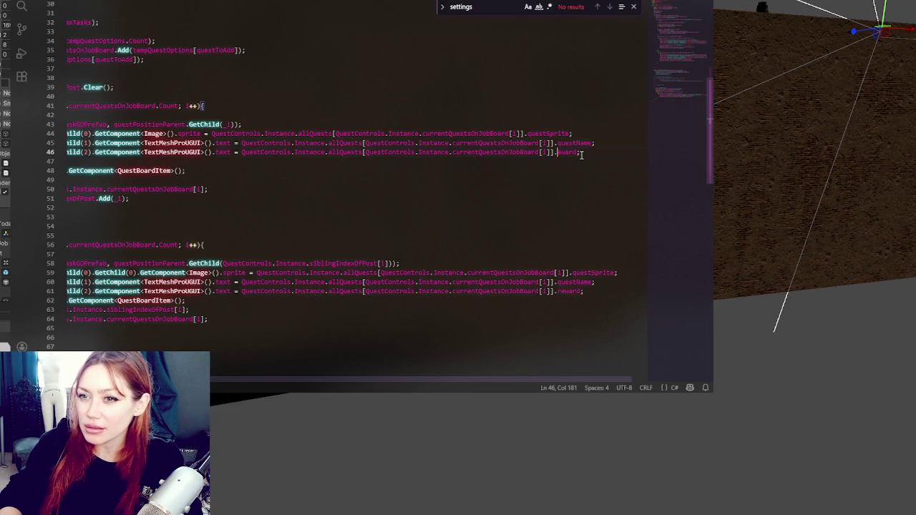
pyautogui.doubleClick(574, 153)
pyautogui.hotkey('ctrl', 'c')
pyautogui.doubleClick(571, 291)
pyautogui.hotkey('ctrl', 'v')
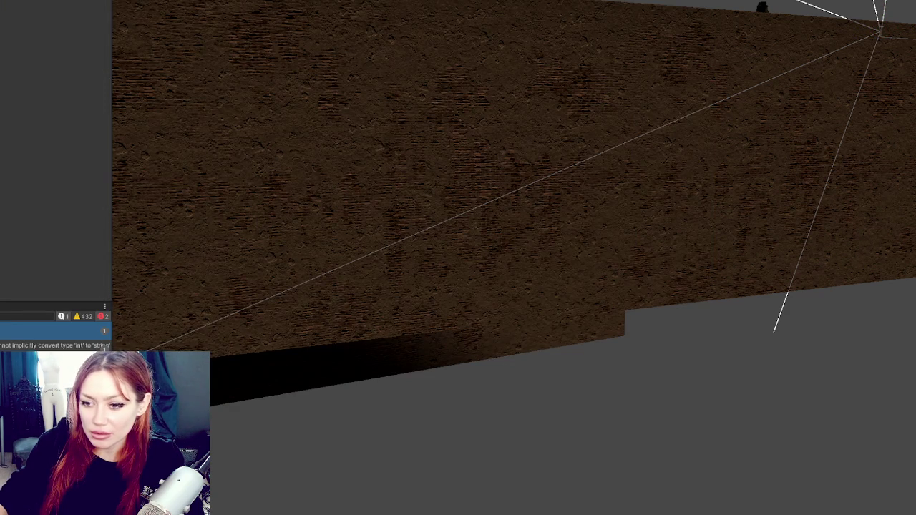
pyautogui.hotkey('alt', 'Tab')
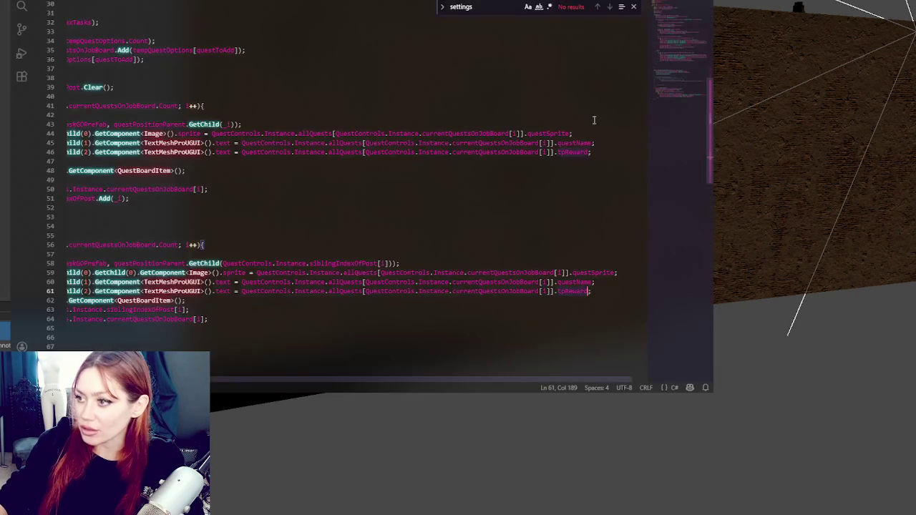
# Append .ToString() to tpReward on both lines, save, and recompile cleanly in Unity
pyautogui.click(591, 149)
pyautogui.write('.ToString')
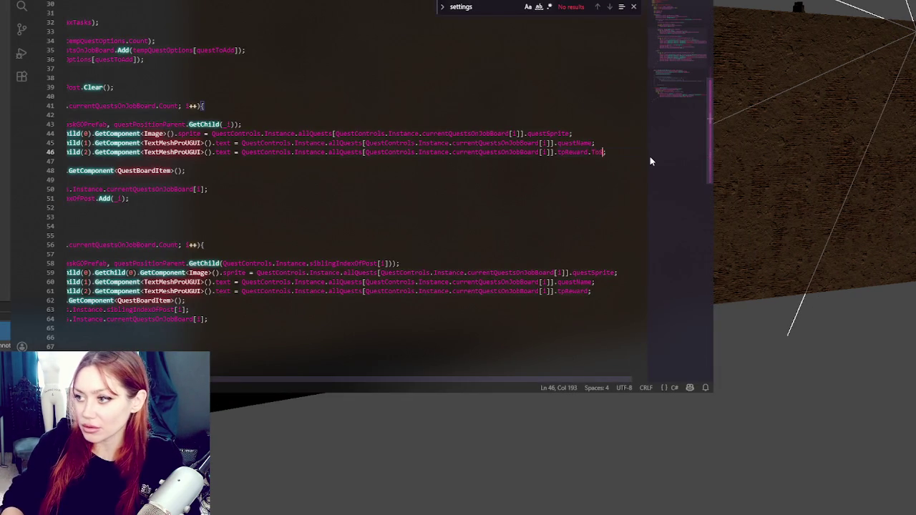
pyautogui.write('();')
pyautogui.doubleClick(618, 151)
pyautogui.moveTo(618, 151); pyautogui.dragTo(629, 151)
pyautogui.hotkey('ctrl', 'c')
pyautogui.click(591, 291)
pyautogui.hotkey('ctrl', 'v')
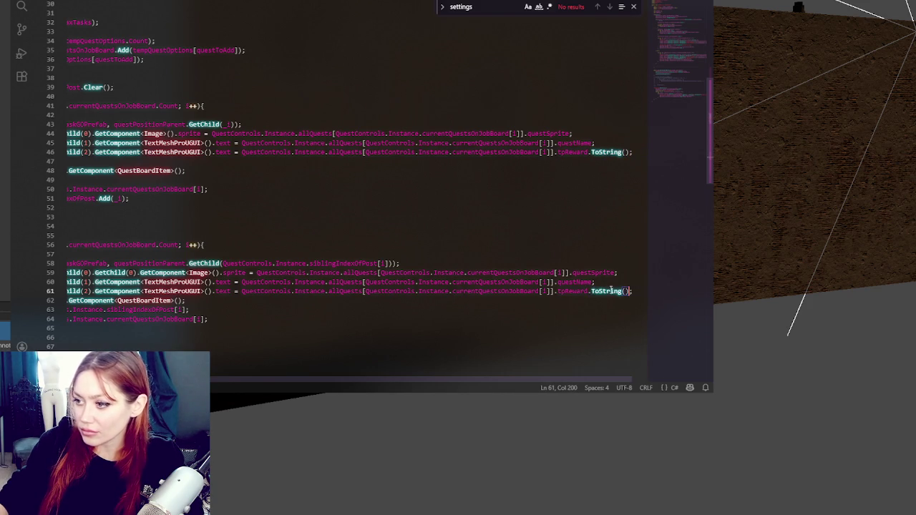
pyautogui.hotkey('ctrl', 's')
pyautogui.hotkey('alt', 'Tab')
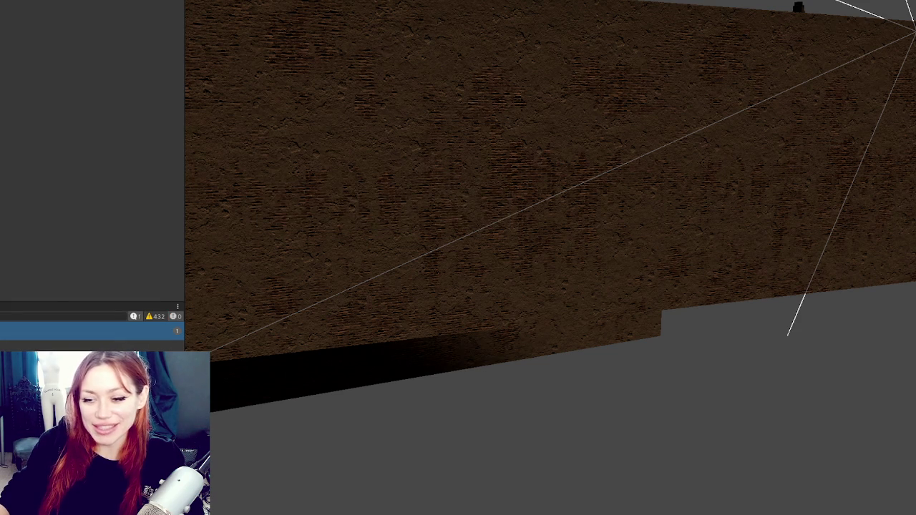
pyautogui.hotkey('alt', 'Tab')
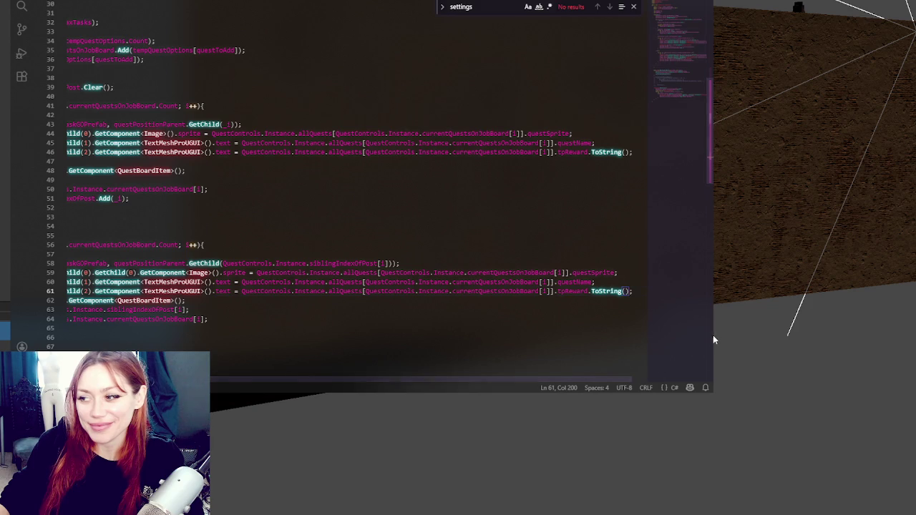
# Review line 61 and the other uses of taskGO in the script
pyautogui.hscroll(1, 560, 377)
pyautogui.click(613, 292)
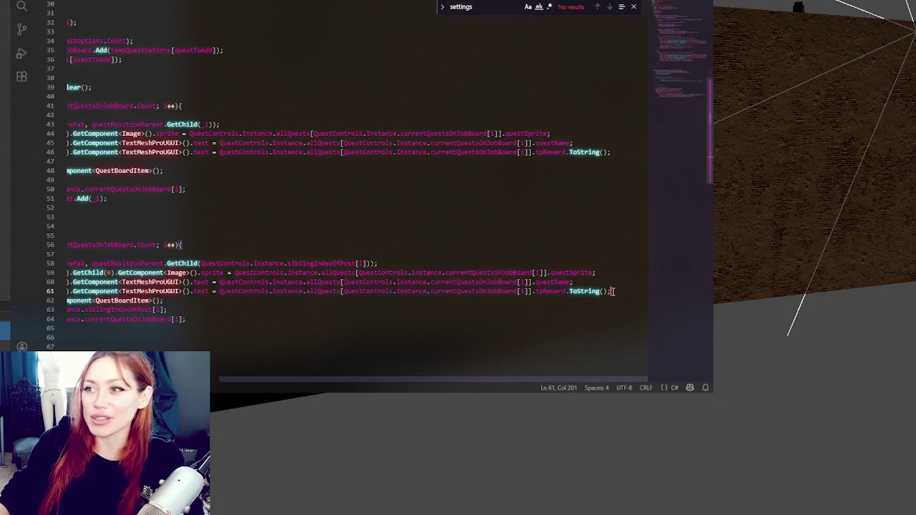
pyautogui.scroll(-2, 608, 274)
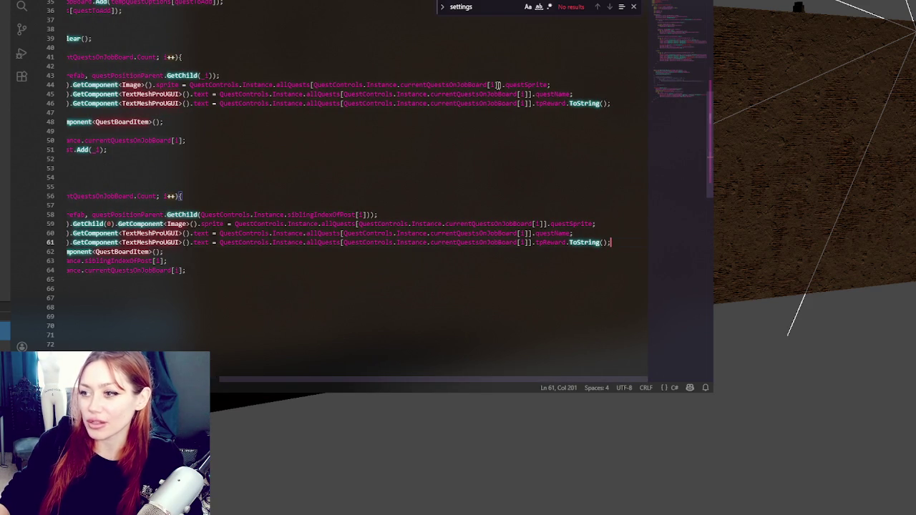
pyautogui.click(580, 250)
pyautogui.click(585, 243)
pyautogui.moveTo(325, 379); pyautogui.dragTo(172, 380)
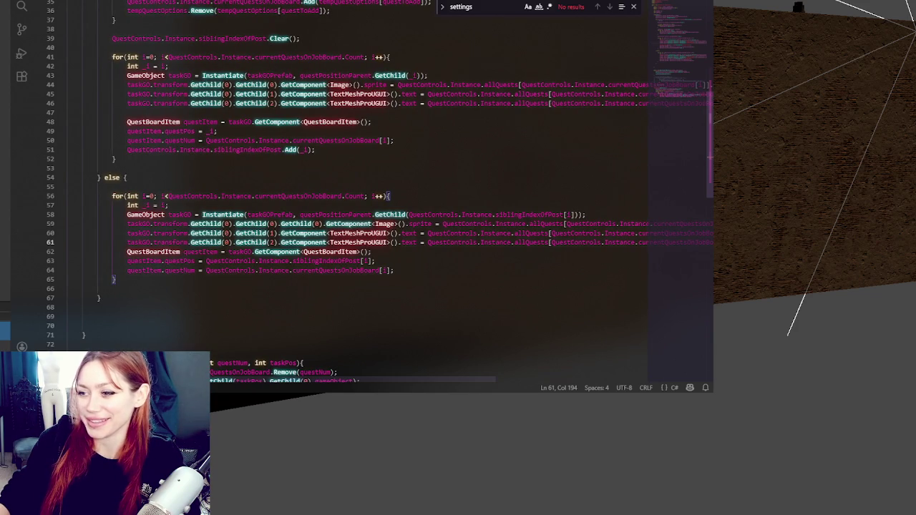
pyautogui.doubleClick(145, 104)
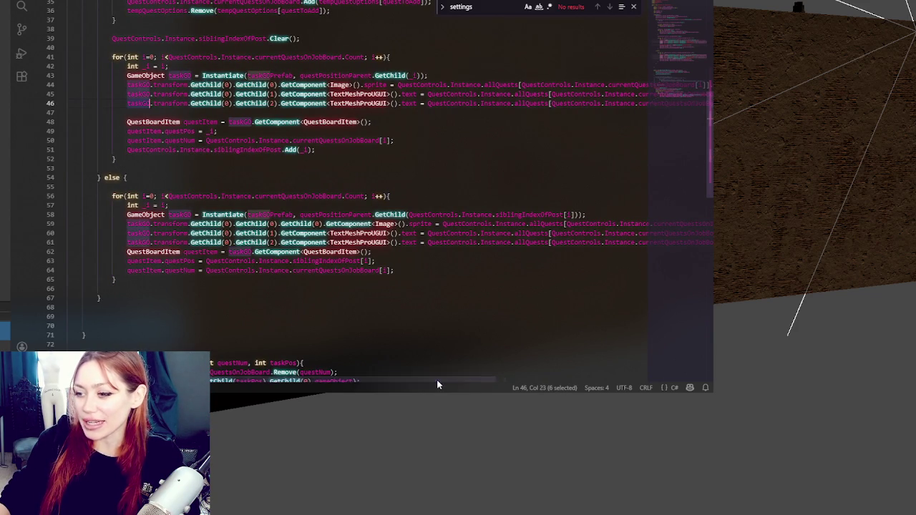
pyautogui.moveTo(435, 380); pyautogui.dragTo(536, 381)
# Append + "TP" to the reward text on lines 46 and 61
pyautogui.click(610, 103)
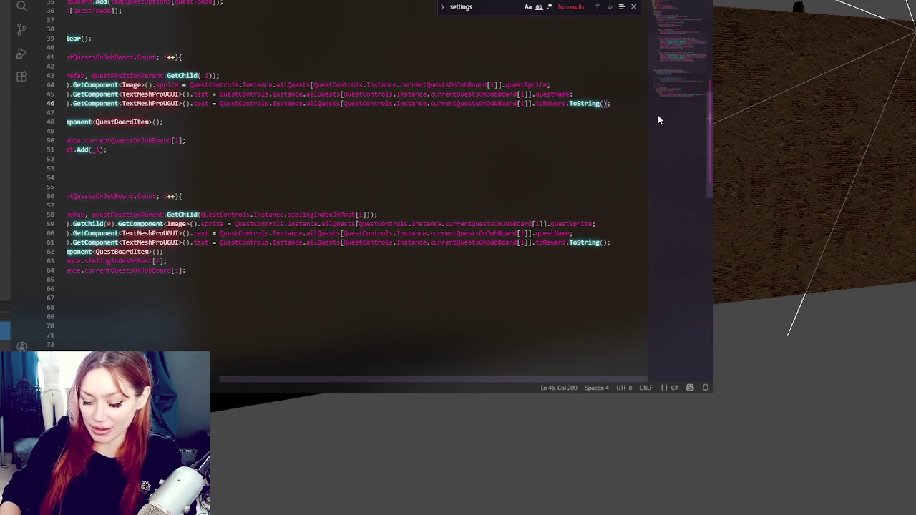
pyautogui.write('+ "t')
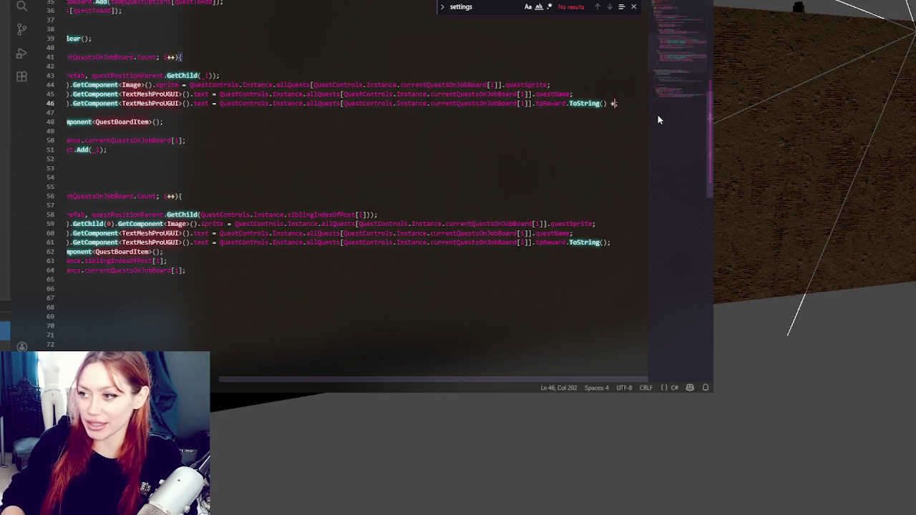
pyautogui.press('BackSpace')
pyautogui.write('TP";')
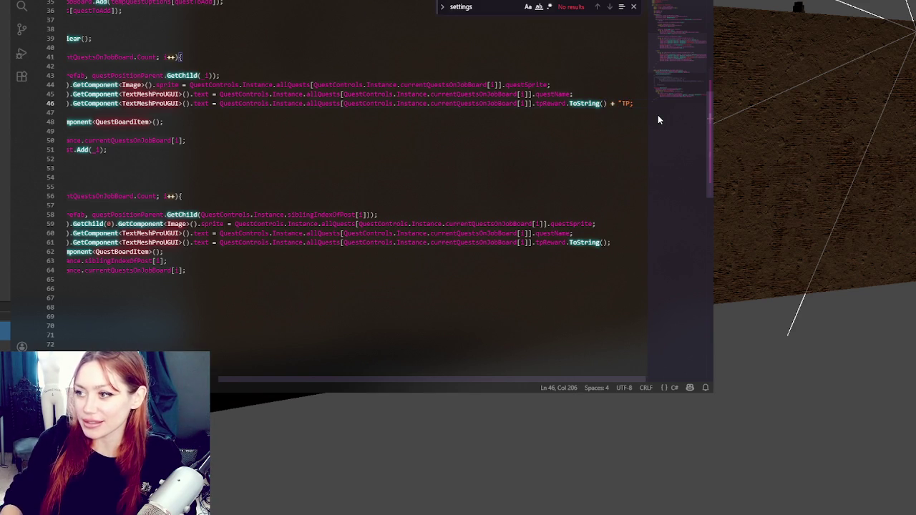
pyautogui.moveTo(607, 103); pyautogui.dragTo(631, 103)
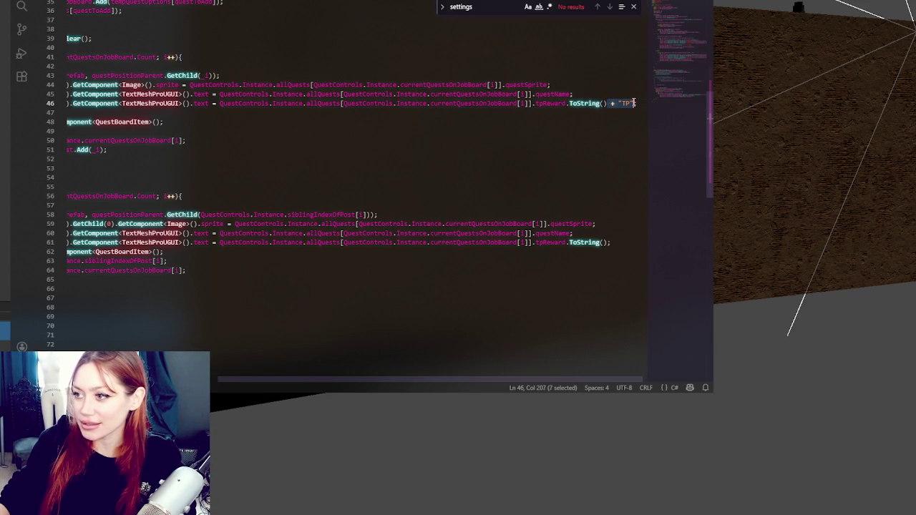
pyautogui.click(608, 242)
pyautogui.hotkey('ctrl', 'v')
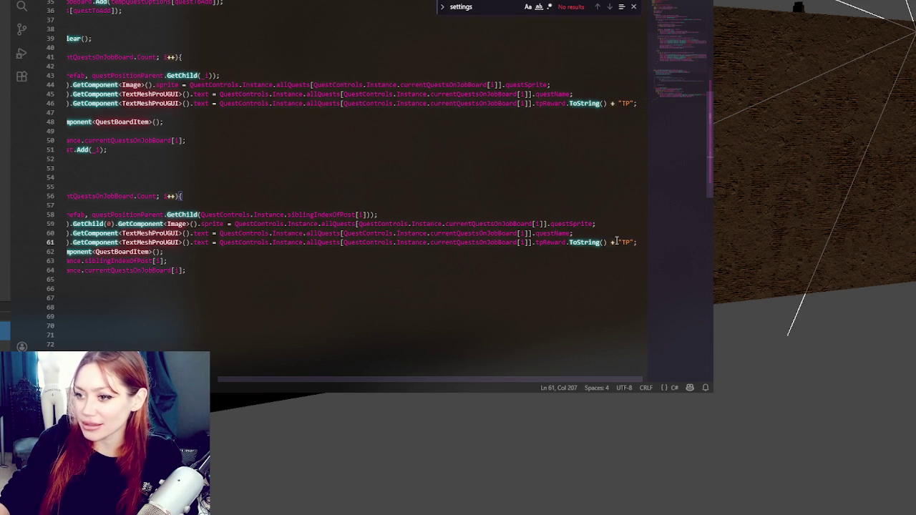
pyautogui.hotkey('alt', 'Tab')
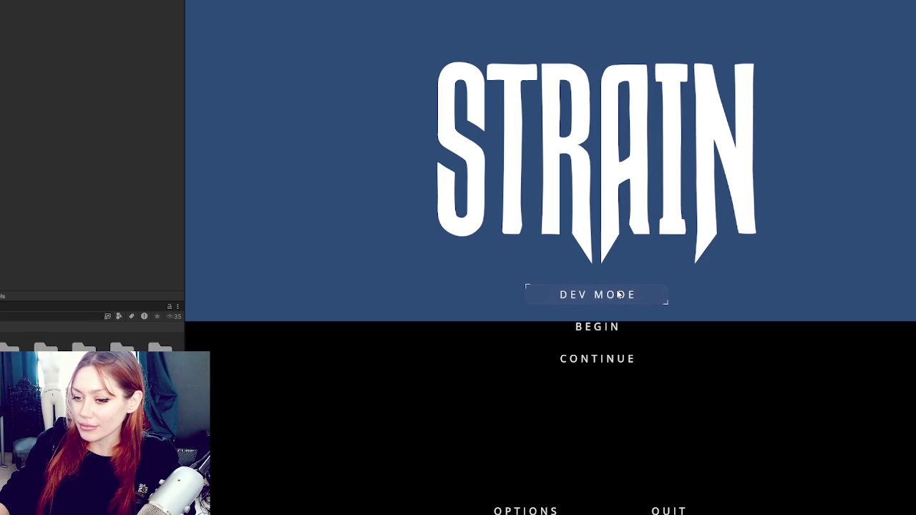
# Enter the game in DEV MODE from the STRAIN title screen
pyautogui.click(598, 300)
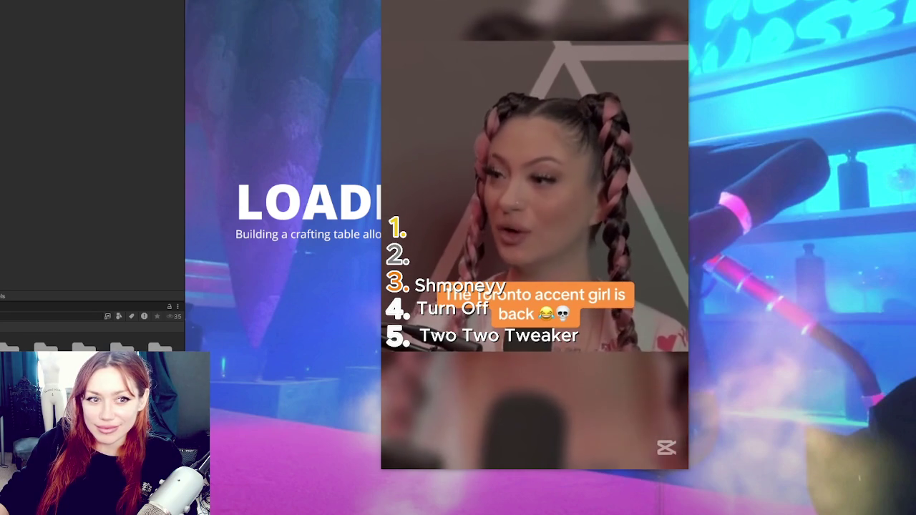
# Wait for loading into the fenced outdoor level showing the 'Build a Bed' quest
pyautogui.moveTo(495, 184)
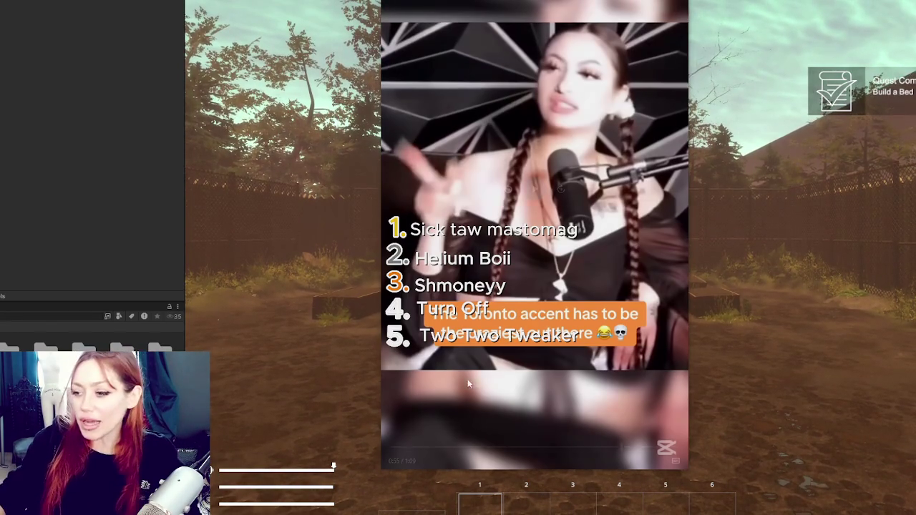
pyautogui.moveTo(435, 455)
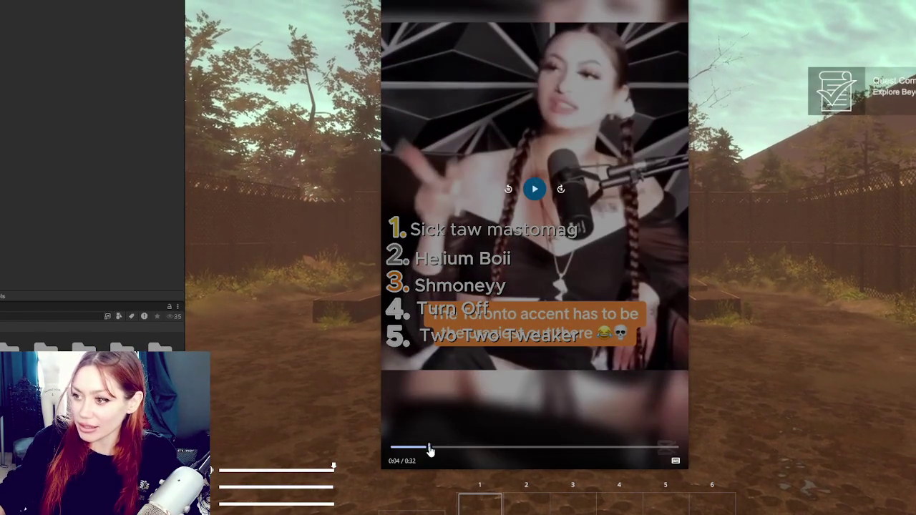
pyautogui.click(411, 447)
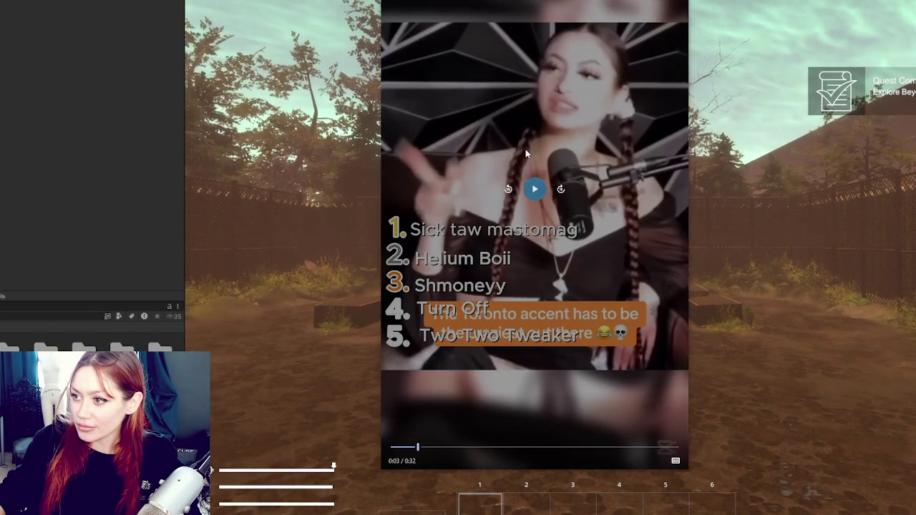
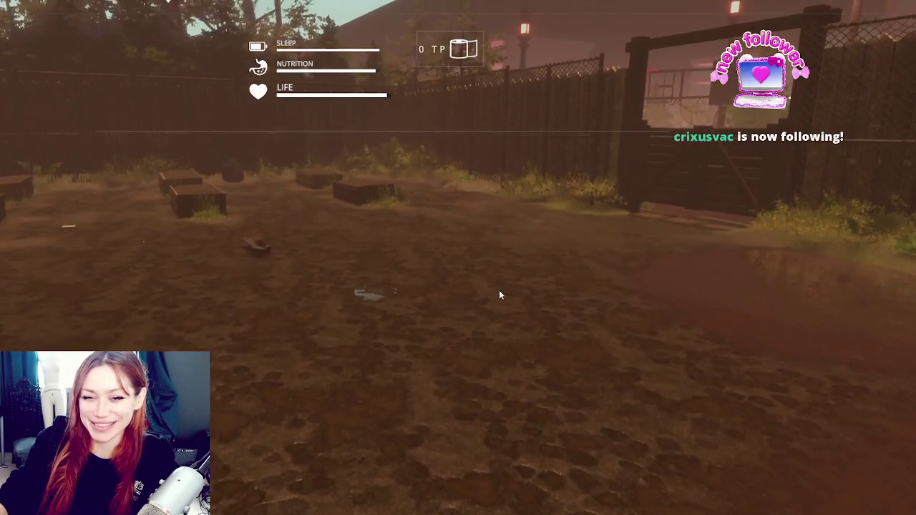
# Start the game and walk through the yard up to the wooden gate
pyautogui.click(499, 290)
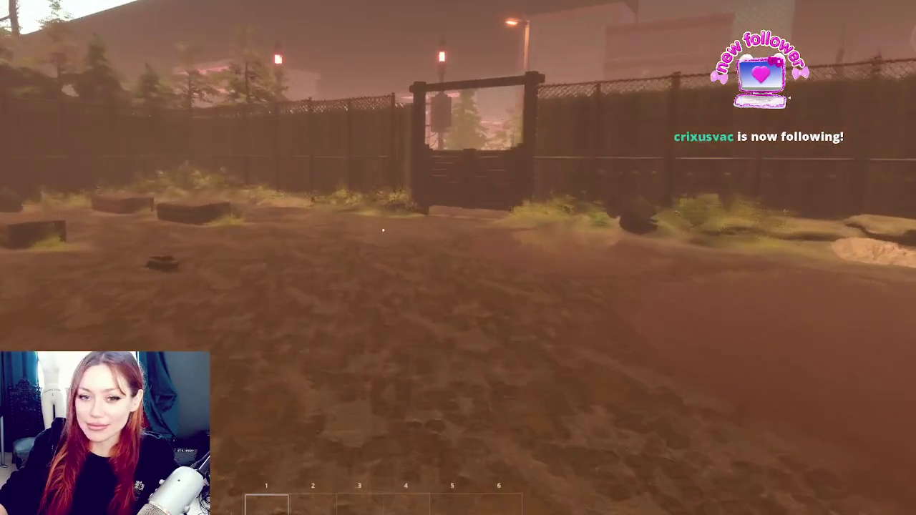
pyautogui.press('w')
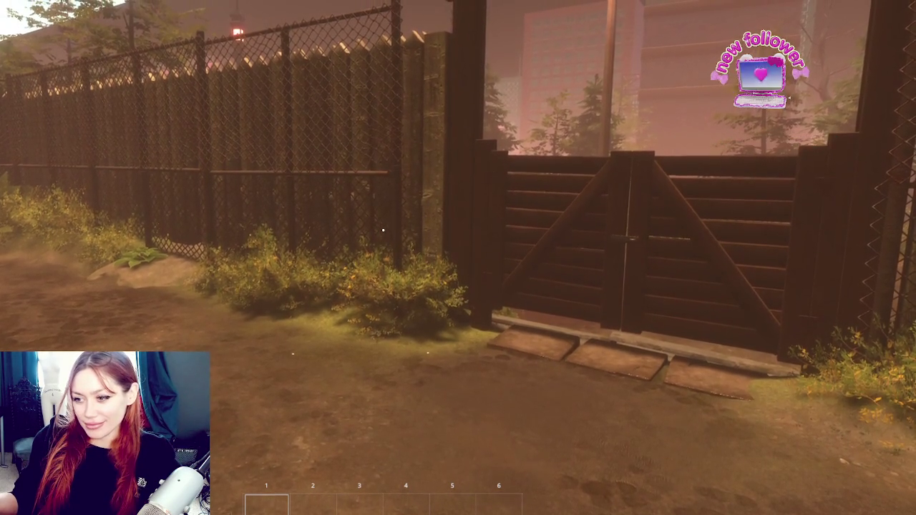
pyautogui.press('s')
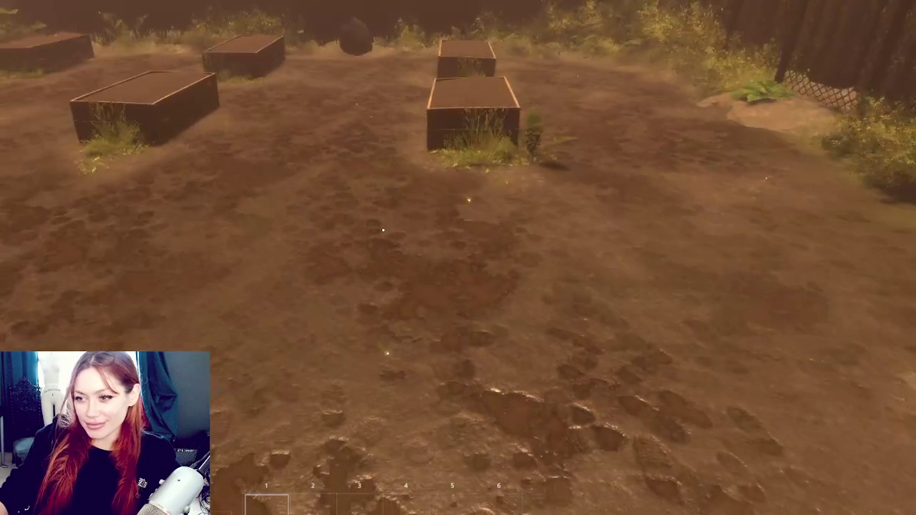
pyautogui.press('w')
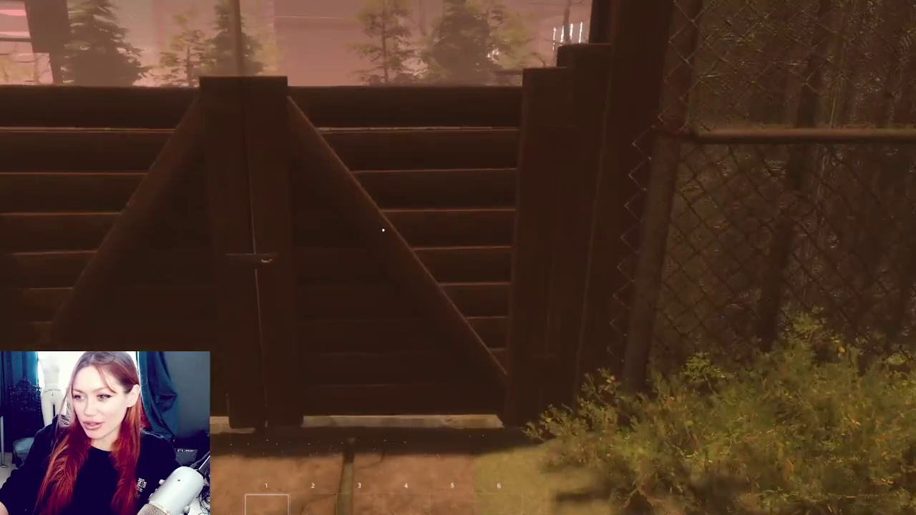
# Follow the dirt path to the EXIT gate and open the red gate with E
pyautogui.press('w')
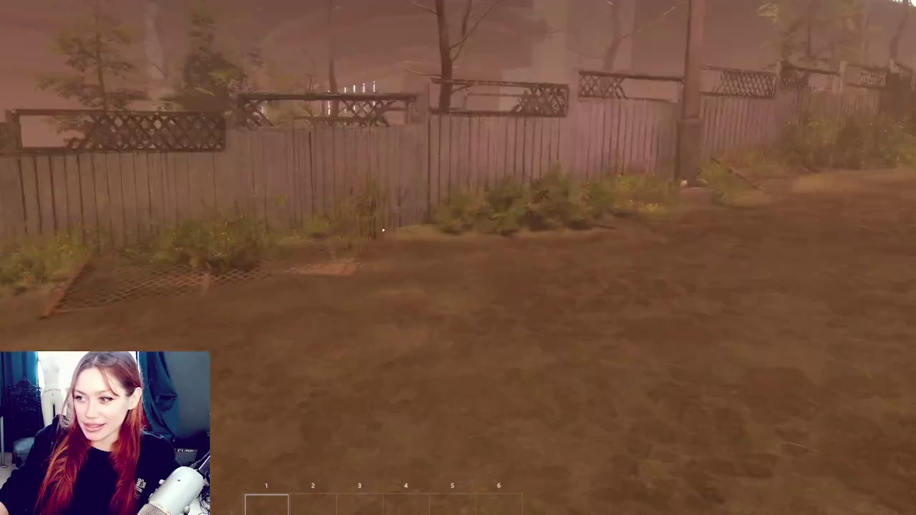
pyautogui.press('w')
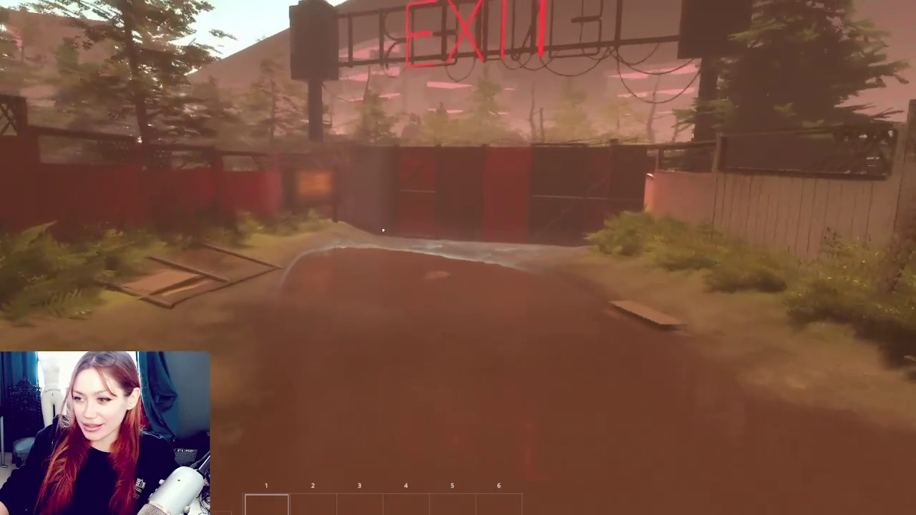
pyautogui.press('w')
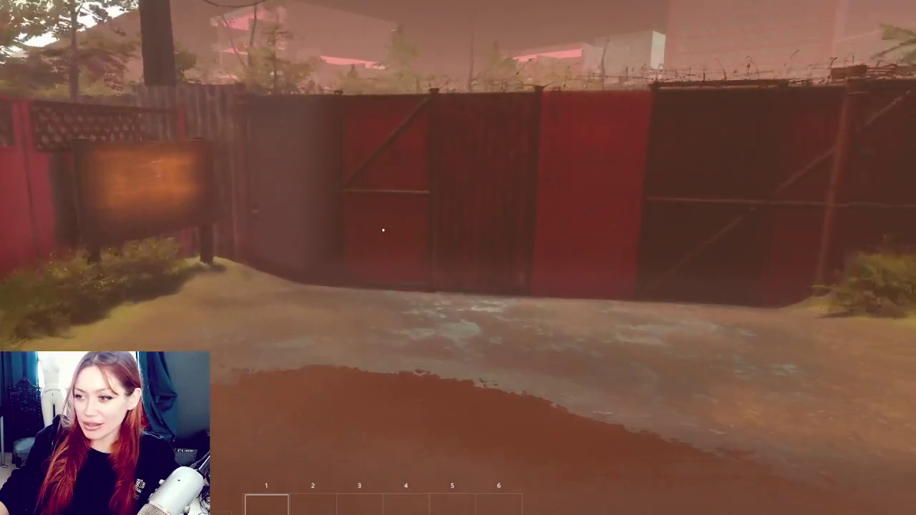
pyautogui.press('w')
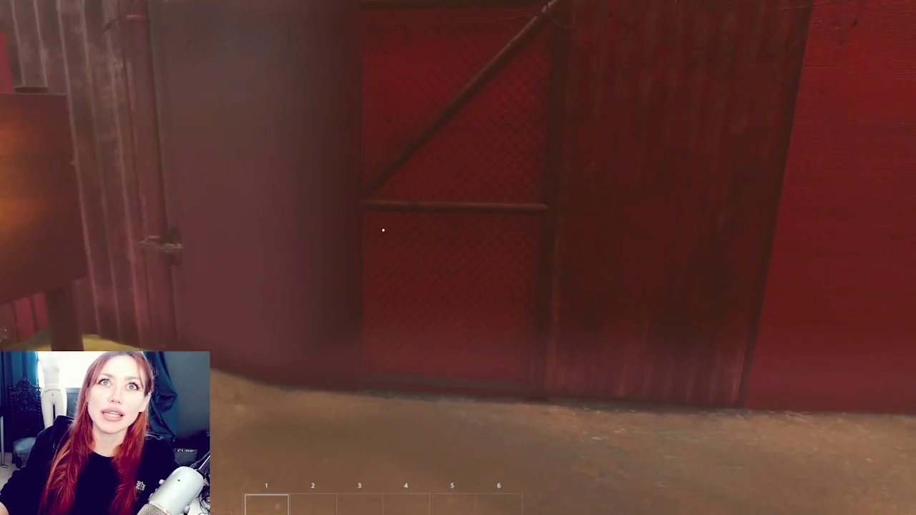
pyautogui.press('e')
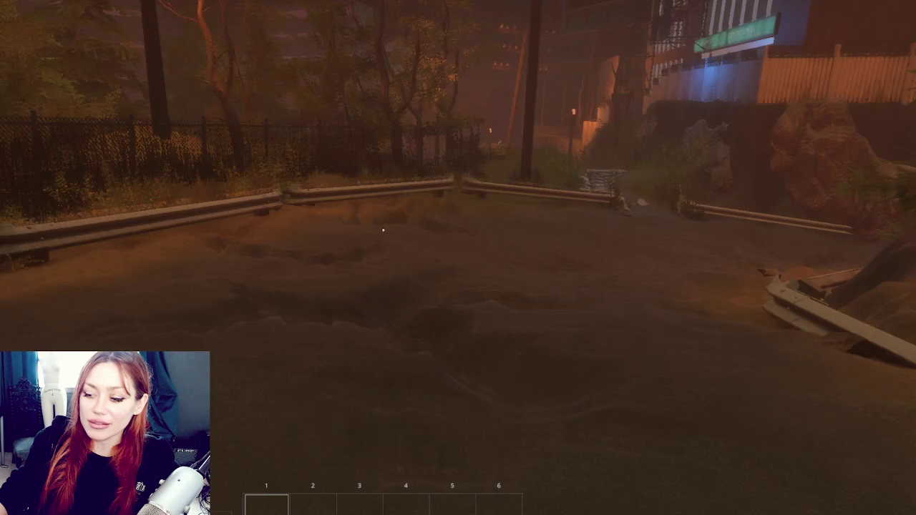
# Walk along the guardrail road past the rocks, show the sleep/nutrition/life HUD, then switch to the browser
pyautogui.press('w')
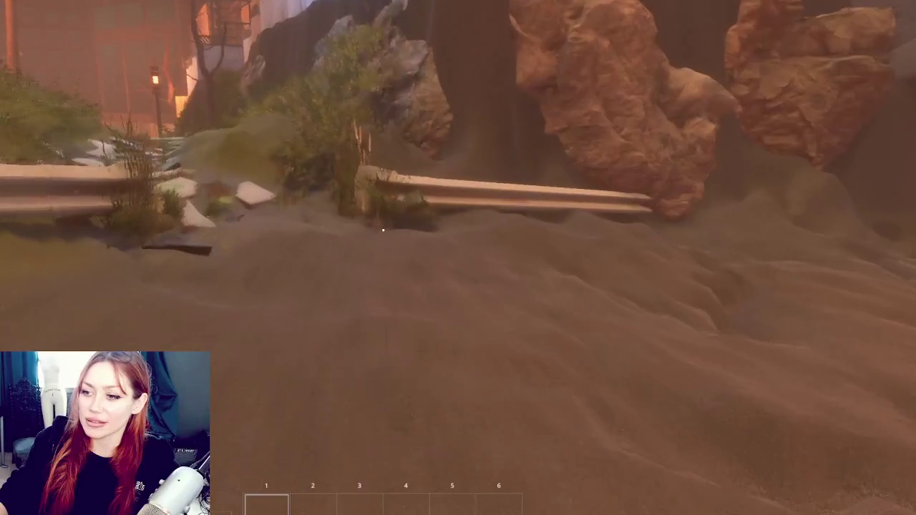
pyautogui.press('w')
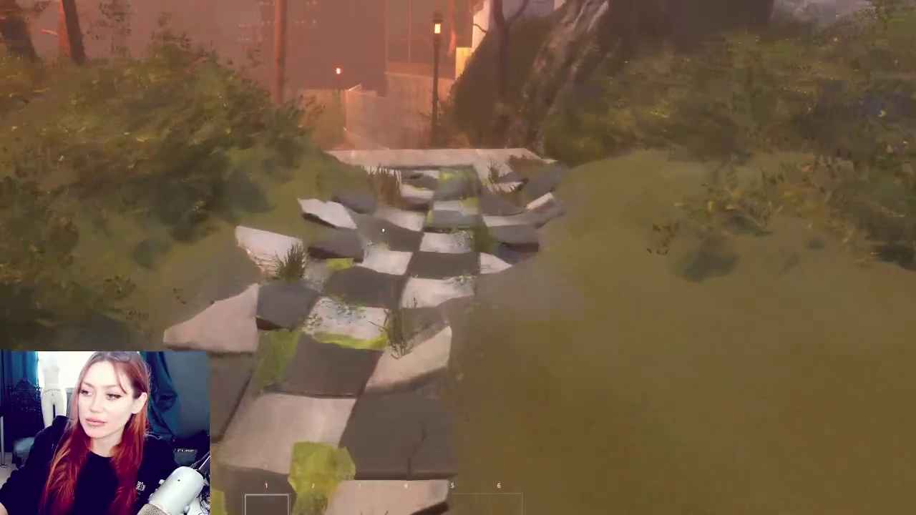
pyautogui.press('d')
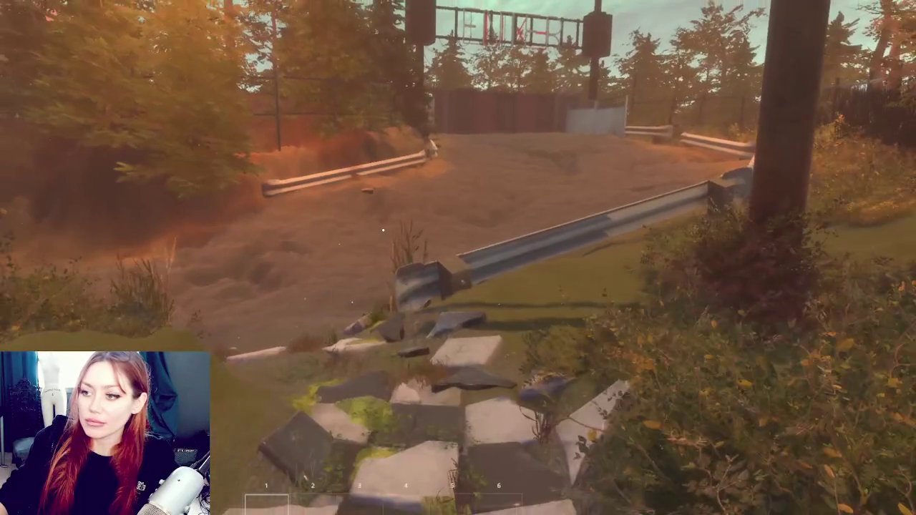
pyautogui.press('a')
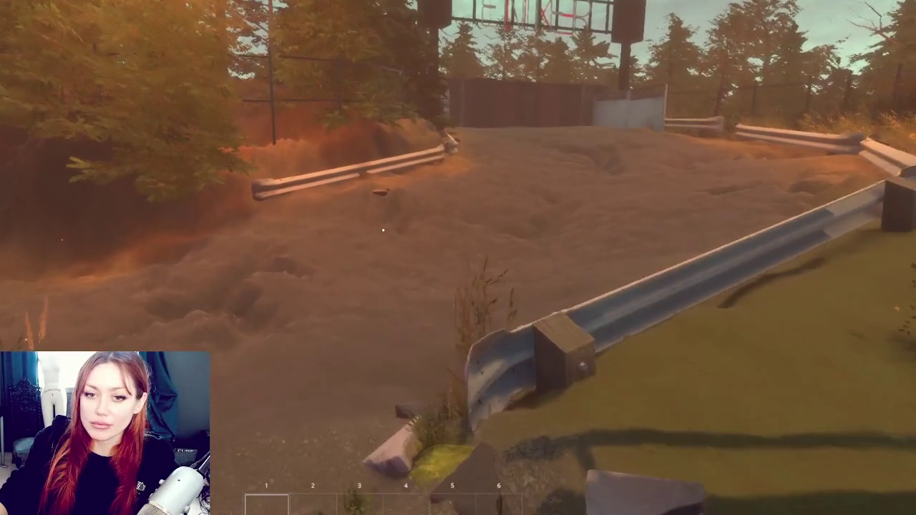
pyautogui.press('w')
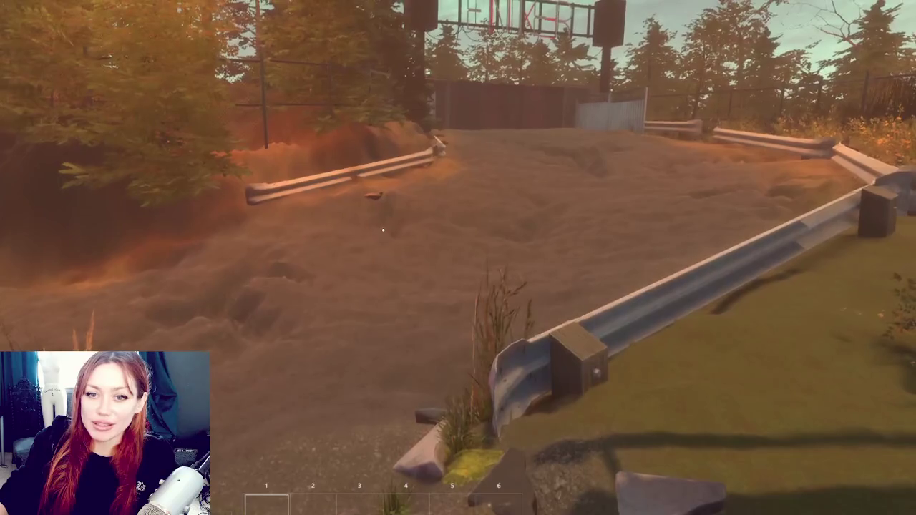
pyautogui.press('Tab')
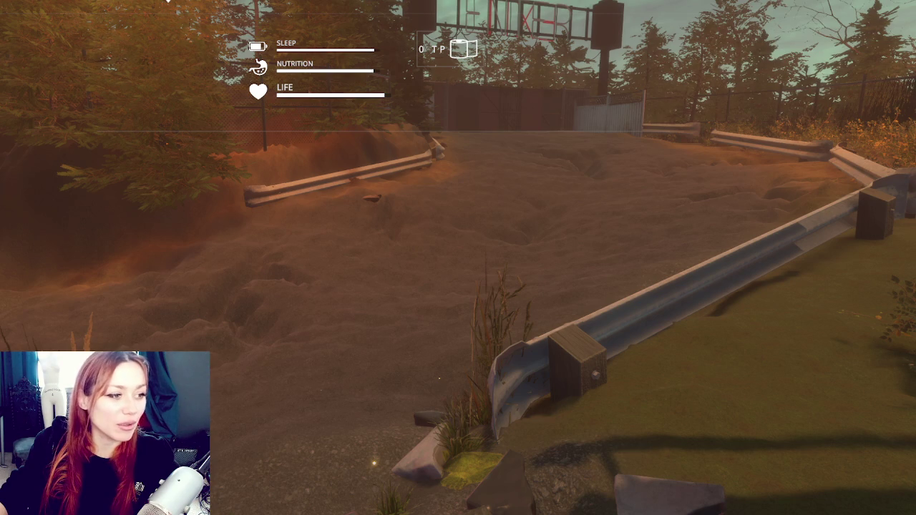
pyautogui.hotkey('alt', 'Tab')
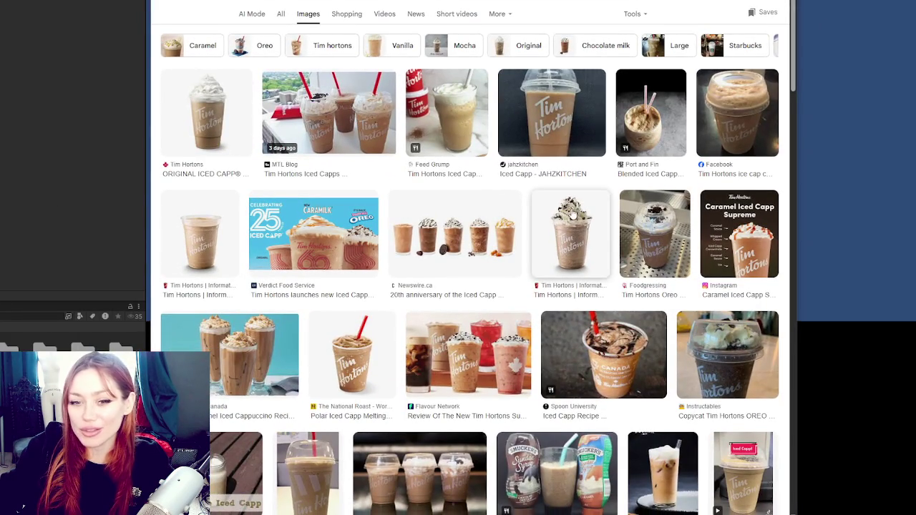
# Preview the JAHZKITCHEN, MTL Blog and Large Mocha Iced Capp photos
pyautogui.scroll(-1, 574, 212)
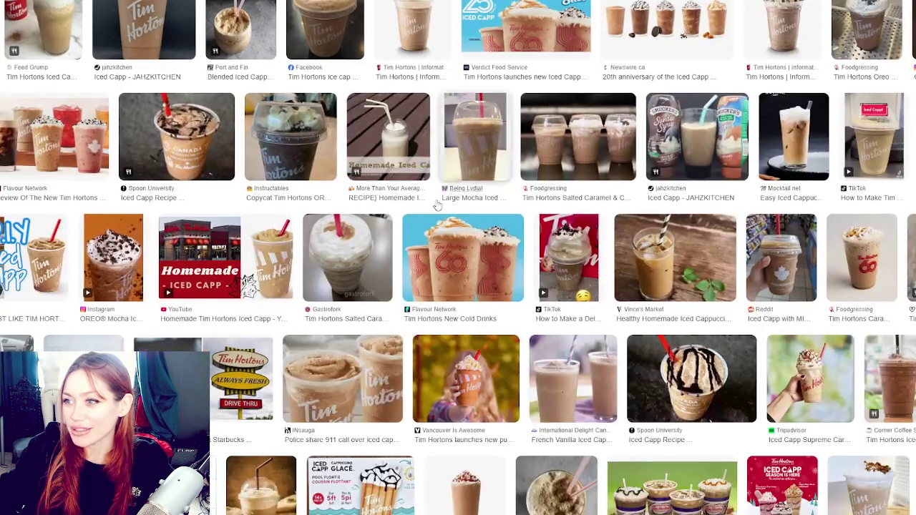
pyautogui.click(104, 140)
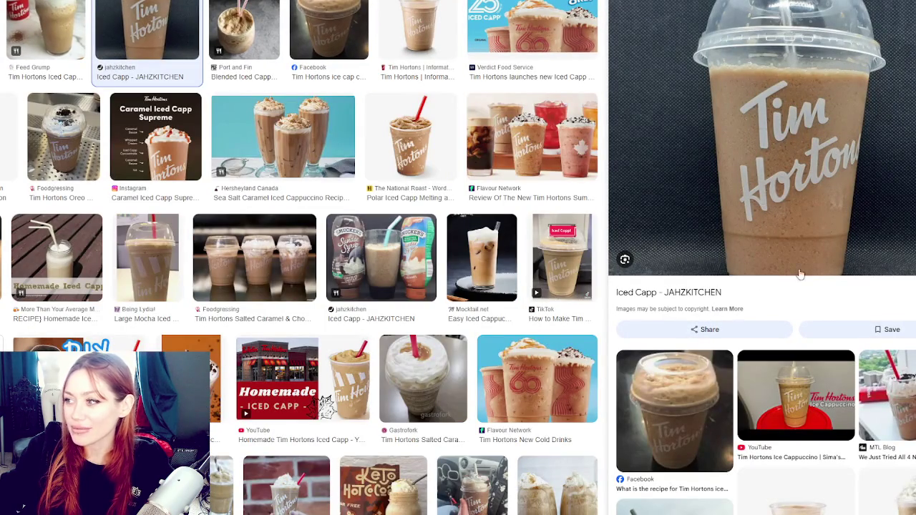
pyautogui.click(886, 401)
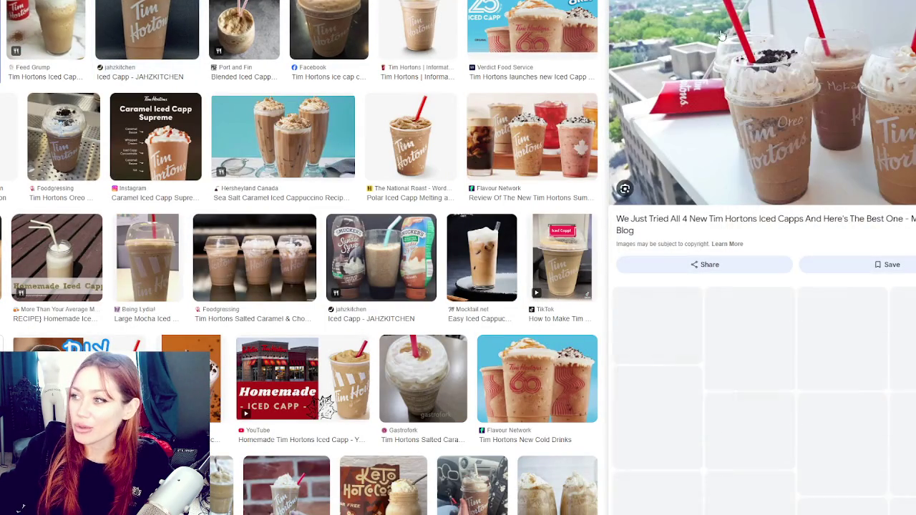
pyautogui.click(147, 257)
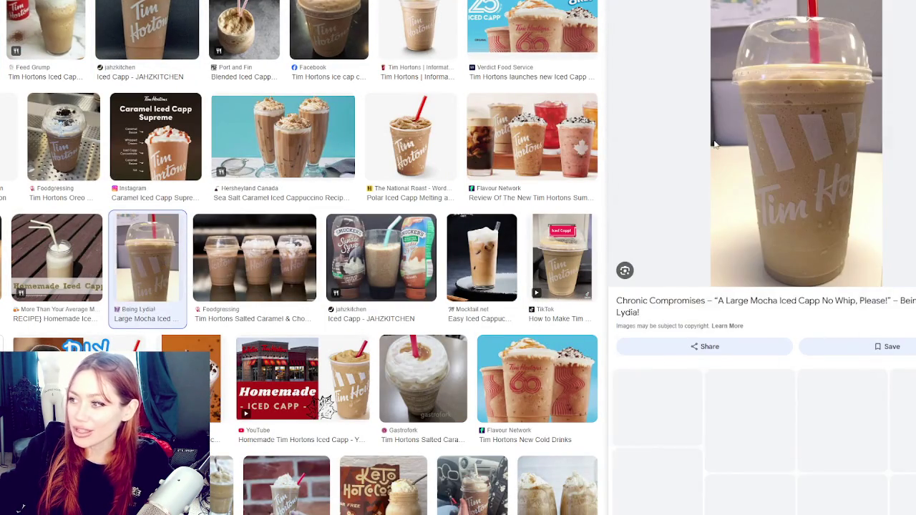
pyautogui.click(147, 32)
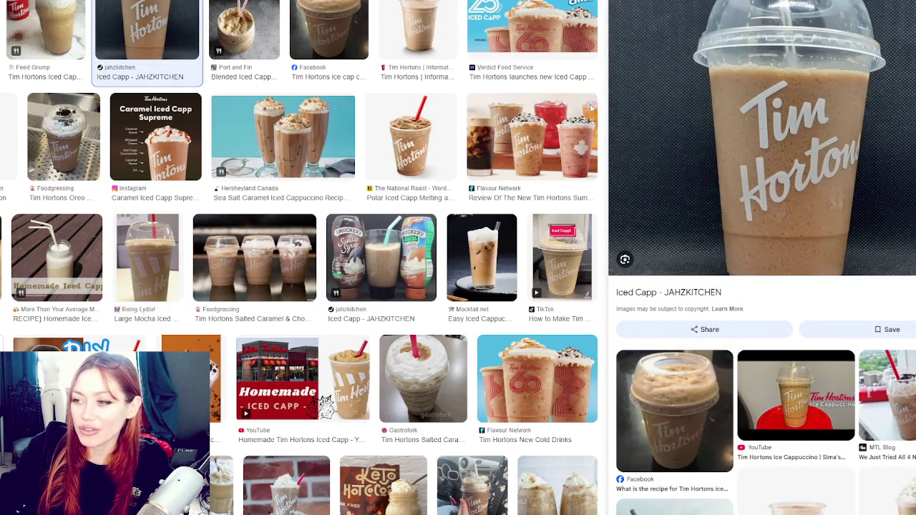
# Scroll down and open the Reddit 'Iced Capp with MILK' photo in the preview
pyautogui.scroll(-2, 279, 146)
pyautogui.scroll(-3, 278, 146)
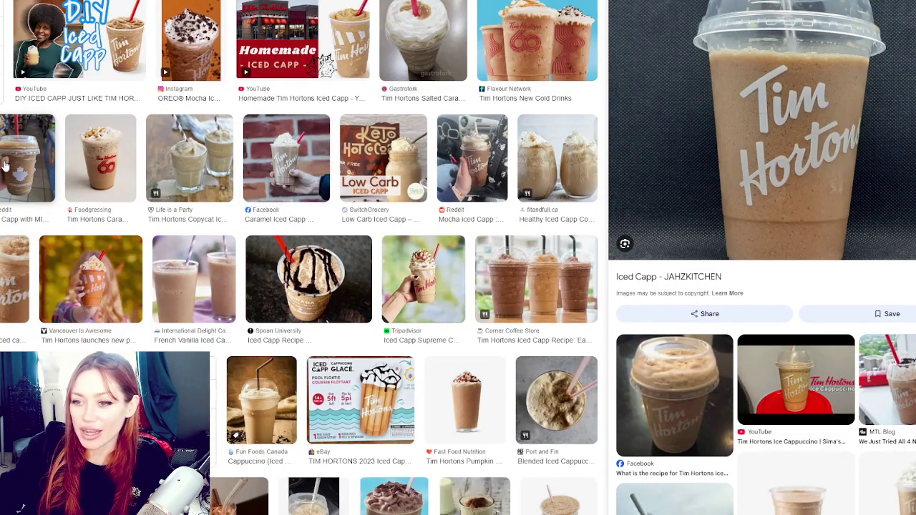
pyautogui.click(20, 166)
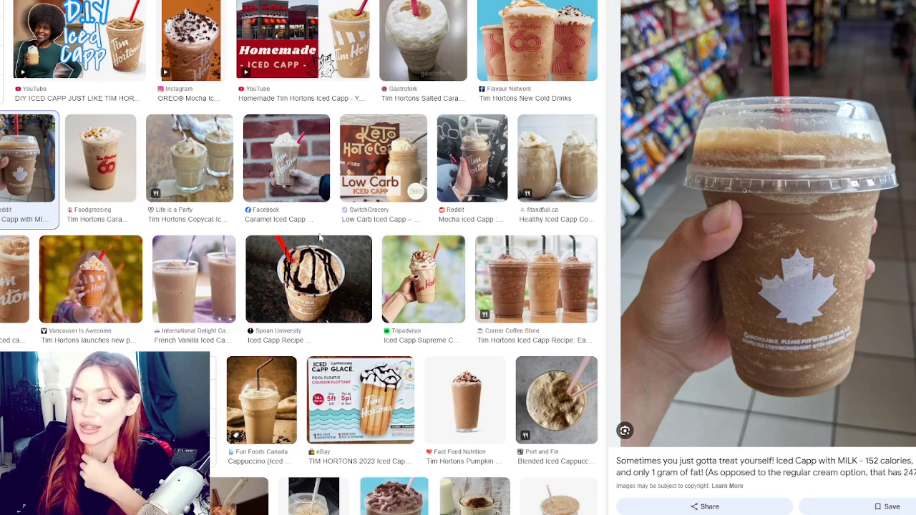
pyautogui.scroll(-6, 247, 197)
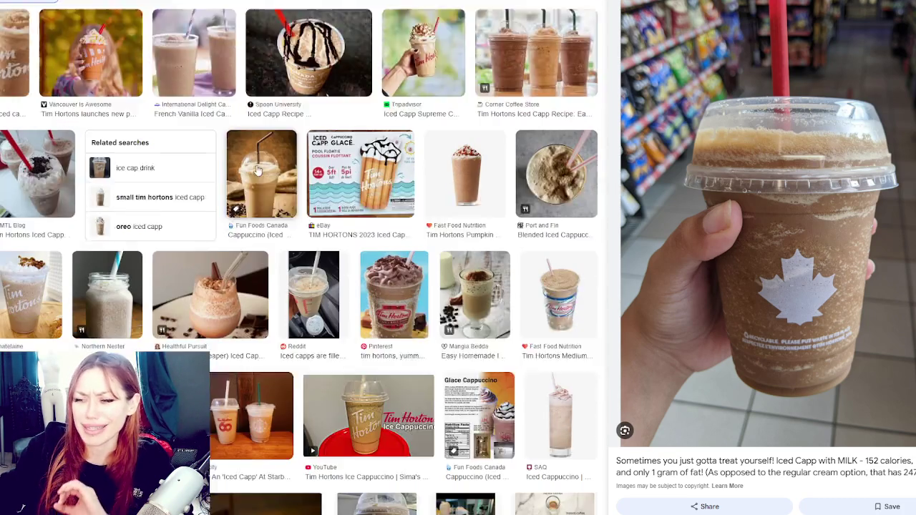
pyautogui.scroll(-1, 251, 222)
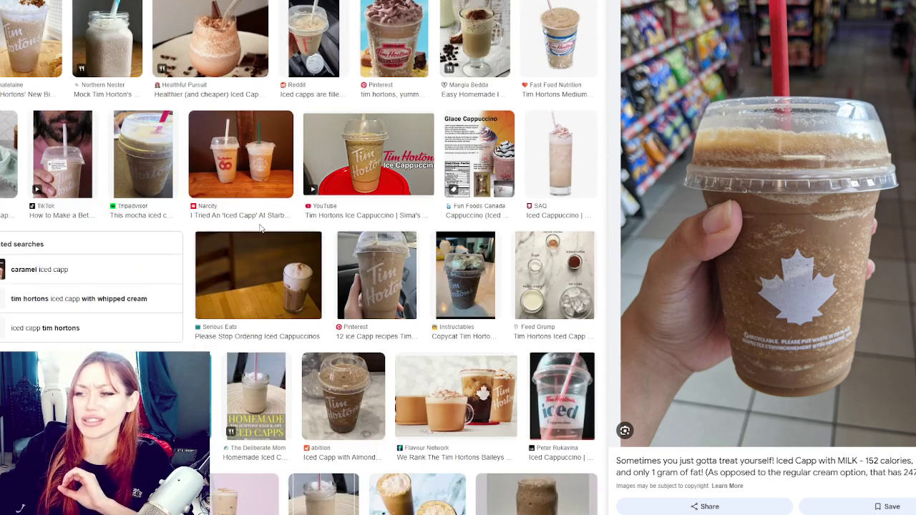
pyautogui.scroll(2, 256, 236)
pyautogui.scroll(10, 247, 229)
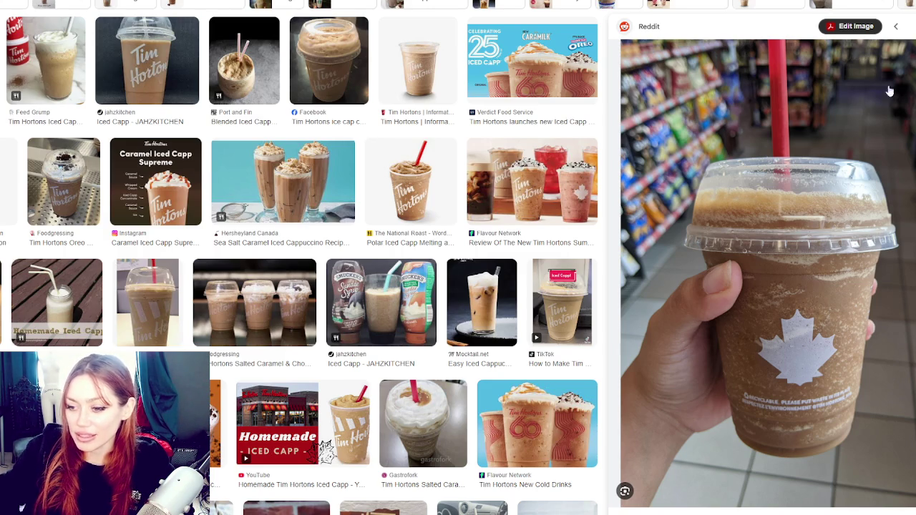
# Scroll down the Reddit Iced Capp preview panel
pyautogui.scroll(-3, 82, 286)
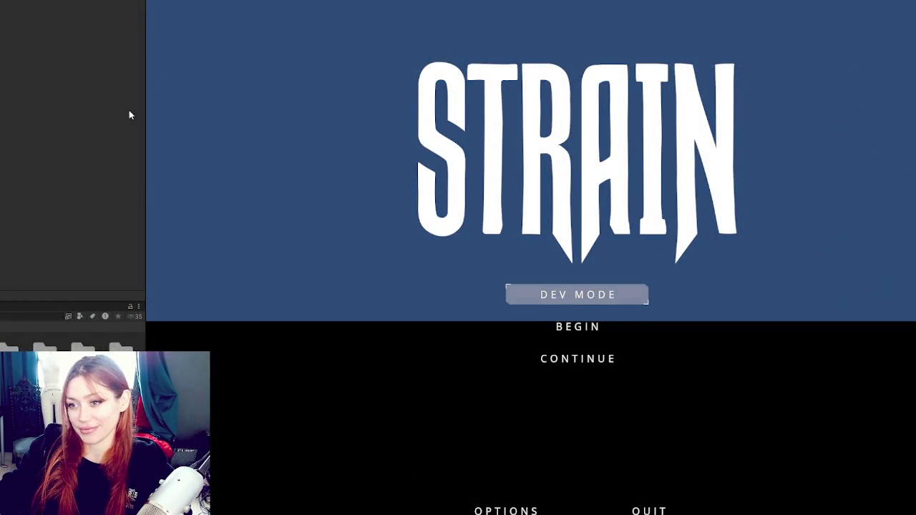
# Widen the Game view and choose Begin on the STRAIN title menu
pyautogui.moveTo(145, 109); pyautogui.dragTo(1, 110)
pyautogui.click(465, 360)
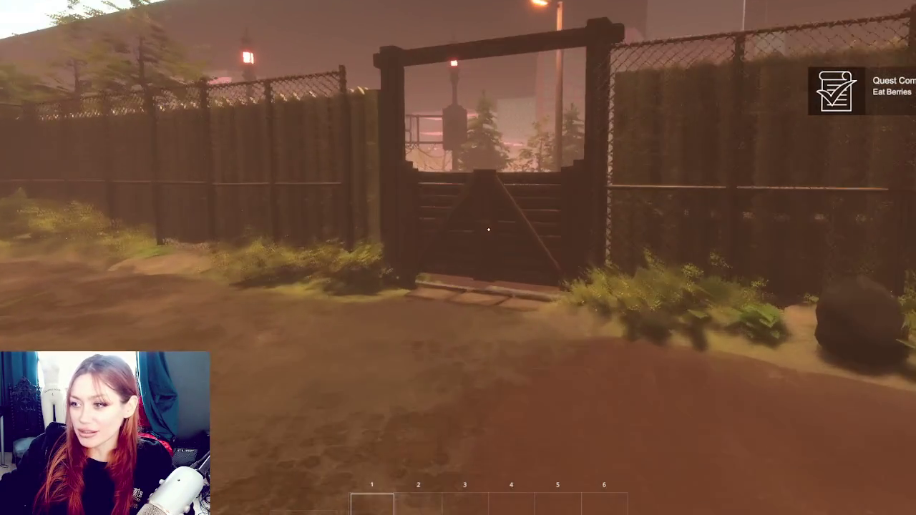
# Walk through the gate and across the yard, open the grey EXIT gate, then view the terrain from above
pyautogui.press('e')
pyautogui.press('w')
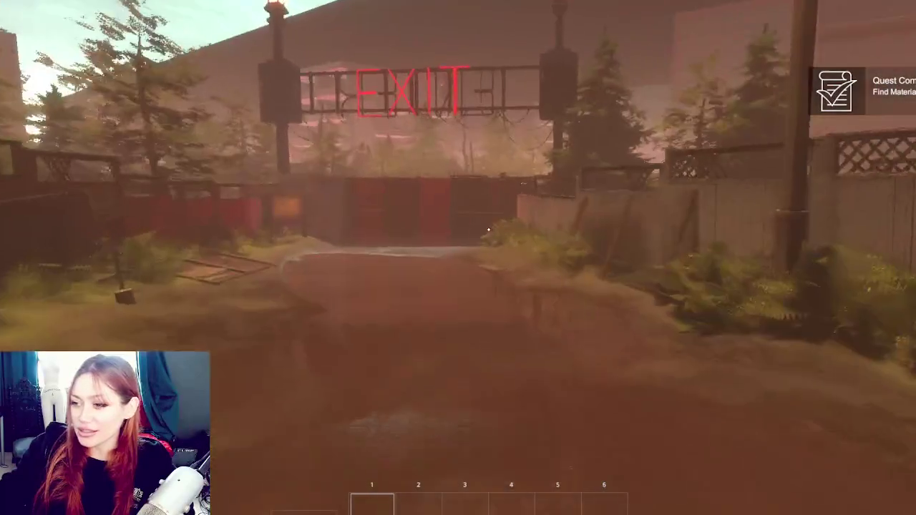
pyautogui.press('w')
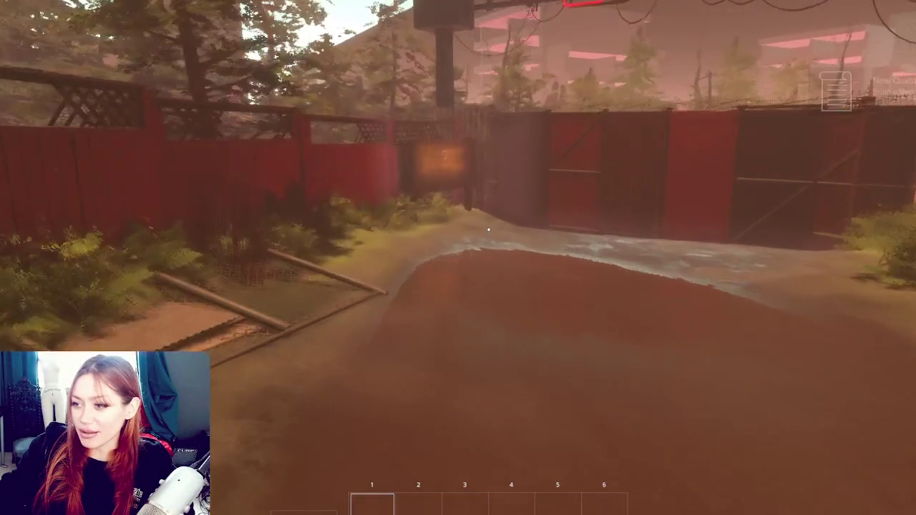
pyautogui.press('w')
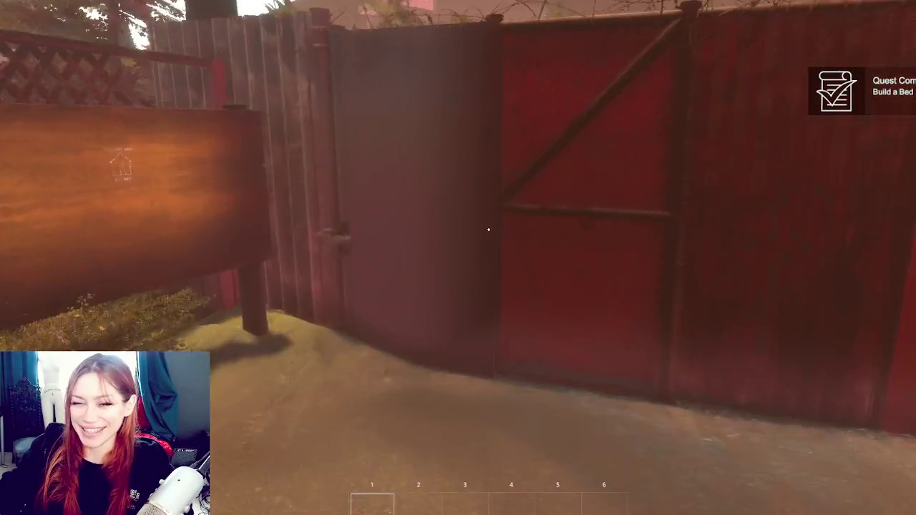
pyautogui.press('w')
pyautogui.press('e')
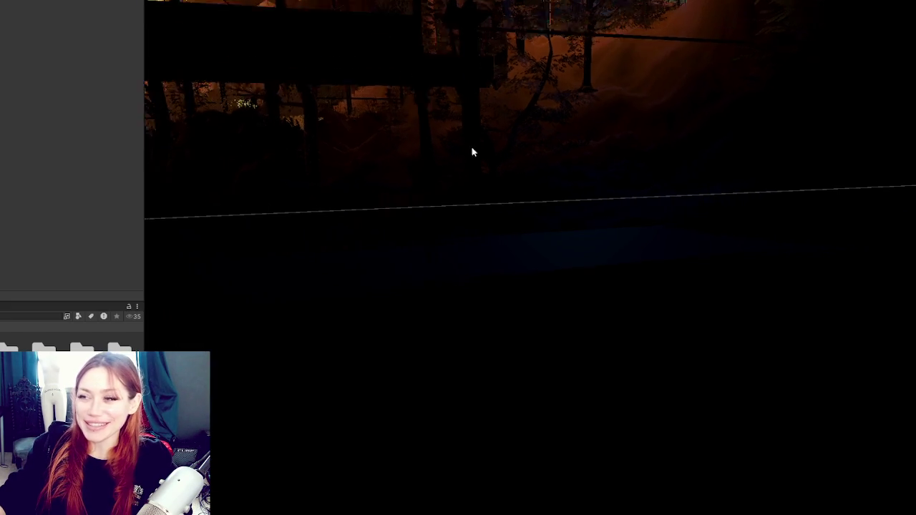
pyautogui.moveTo(430, 129)
pyautogui.mouseDown()
pyautogui.moveTo(562, 86)
pyautogui.moveTo(450, 153)
pyautogui.moveTo(536, 207)
pyautogui.moveTo(742, 72)
pyautogui.moveTo(367, 314)
pyautogui.moveTo(554, 254)
pyautogui.moveTo(418, 371)
pyautogui.moveTo(393, 435)
pyautogui.moveTo(613, 206)
pyautogui.moveTo(513, 243)
pyautogui.moveTo(640, 189)
pyautogui.moveTo(560, 251)
pyautogui.moveTo(331, 284)
pyautogui.mouseUp()
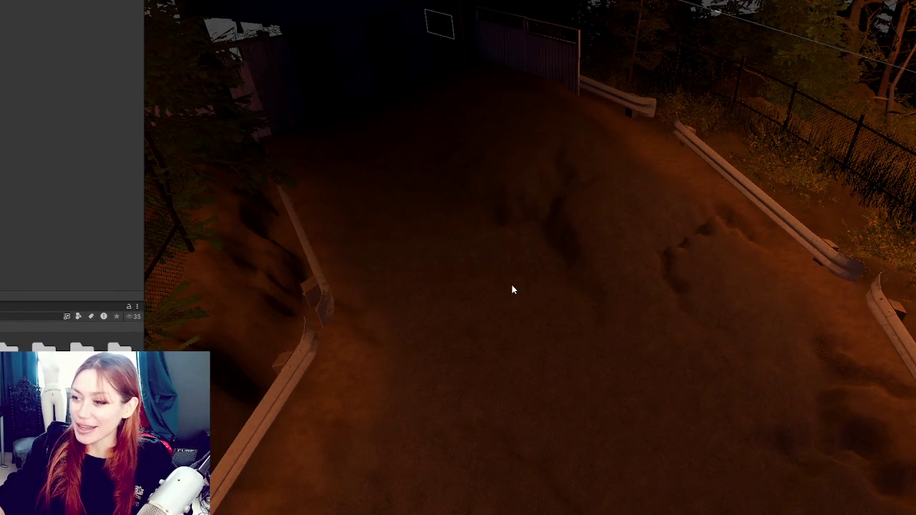
# Move in over the dirt road and select the New Terrain 2 terrain
pyautogui.moveTo(515, 270)
pyautogui.mouseDown()
pyautogui.moveTo(456, 241)
pyautogui.moveTo(390, 227)
pyautogui.moveTo(399, 241)
pyautogui.moveTo(789, 337)
pyautogui.moveTo(571, 226)
pyautogui.moveTo(595, 176)
pyautogui.moveTo(666, 321)
pyautogui.moveTo(554, 299)
pyautogui.moveTo(518, 333)
pyautogui.moveTo(490, 184)
pyautogui.moveTo(372, 154)
pyautogui.mouseUp()
pyautogui.click(458, 243)
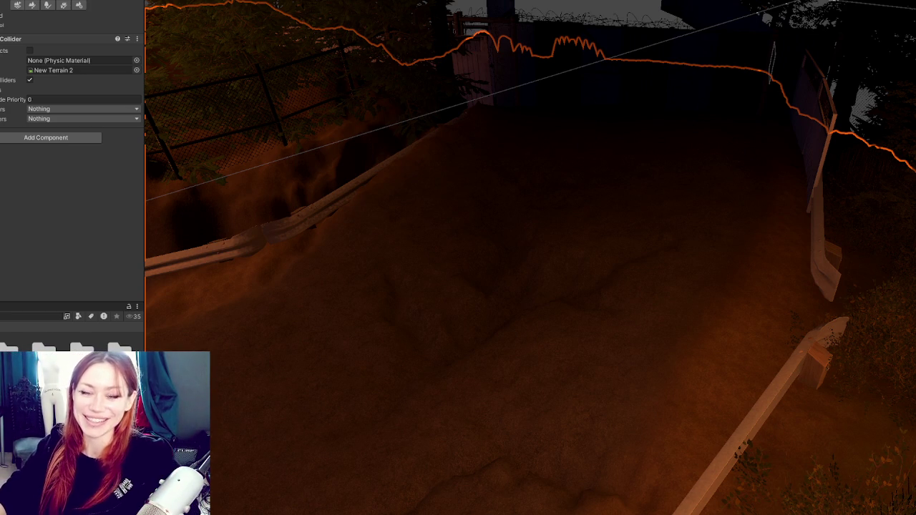
# Orbit the Scene view along the fence and guardrail to center the yard before the gate
pyautogui.moveTo(722, 294)
pyautogui.mouseDown()
pyautogui.moveTo(528, 123)
pyautogui.moveTo(515, 180)
pyautogui.moveTo(429, 206)
pyautogui.moveTo(725, 162)
pyautogui.moveTo(543, 219)
pyautogui.moveTo(660, 299)
pyautogui.moveTo(468, 215)
pyautogui.moveTo(613, 199)
pyautogui.moveTo(462, 222)
pyautogui.moveTo(493, 218)
pyautogui.mouseUp()
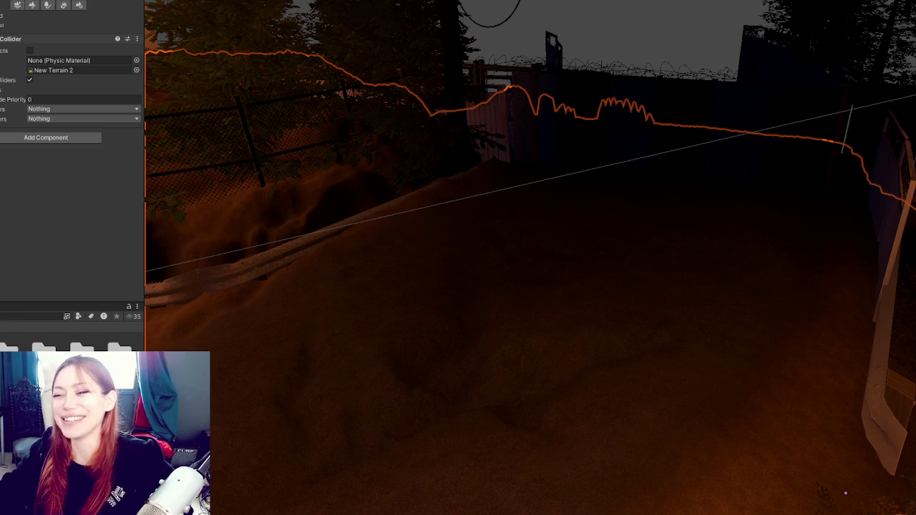
pyautogui.moveTo(458, 244)
pyautogui.mouseDown()
pyautogui.moveTo(527, 253)
pyautogui.moveTo(824, 230)
pyautogui.moveTo(417, 249)
pyautogui.moveTo(568, 213)
pyautogui.moveTo(558, 193)
pyautogui.mouseUp()
pyautogui.moveTo(655, 105); pyautogui.dragTo(458, 143)
pyautogui.moveTo(355, 181)
pyautogui.mouseDown()
pyautogui.moveTo(414, 237)
pyautogui.moveTo(561, 156)
pyautogui.moveTo(707, 157)
pyautogui.moveTo(709, 140)
pyautogui.moveTo(701, 140)
pyautogui.mouseUp()
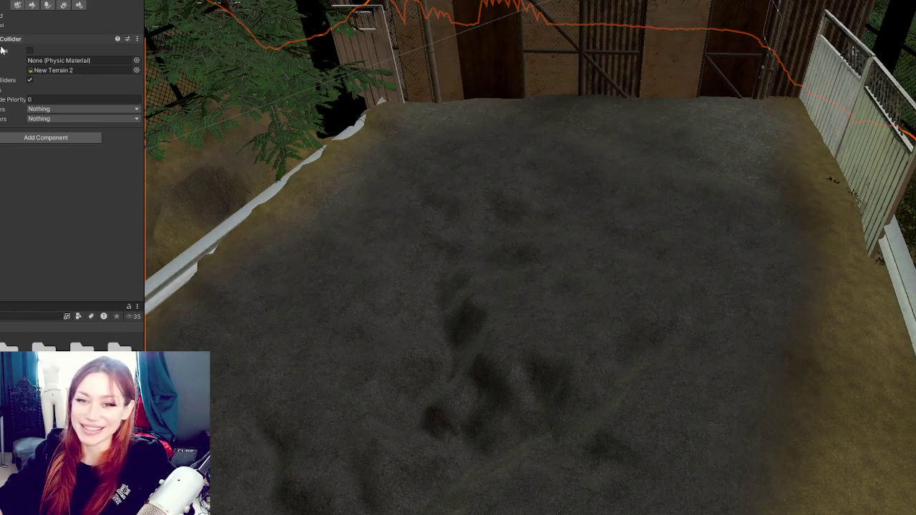
# Activate the Paint Terrain tool and turn the view toward the fence and trees
pyautogui.click(30, 5)
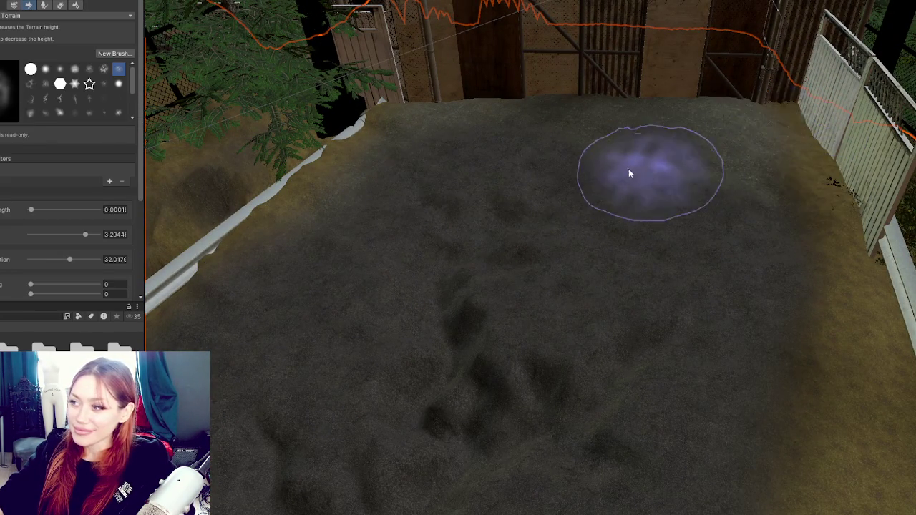
pyautogui.scroll(5, 664, 178)
pyautogui.scroll(-5, 649, 198)
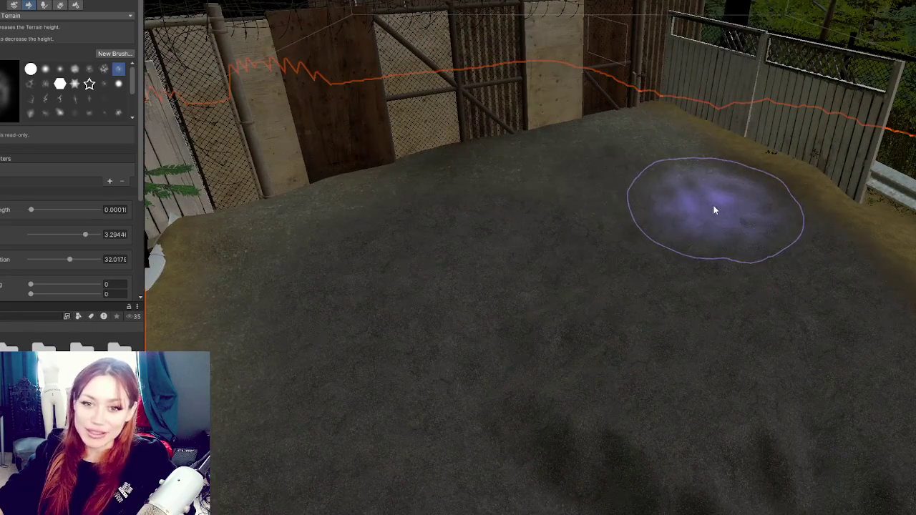
pyautogui.scroll(5, 713, 208)
pyautogui.scroll(3, 625, 231)
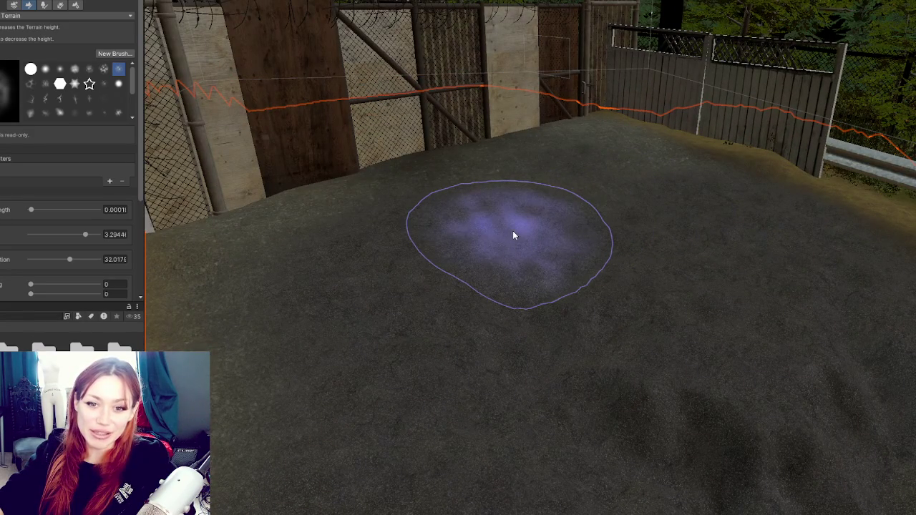
pyautogui.scroll(-2, 513, 235)
pyautogui.moveTo(736, 221)
pyautogui.mouseDown()
pyautogui.moveTo(560, 212)
pyautogui.moveTo(885, 170)
pyautogui.moveTo(542, 188)
pyautogui.moveTo(644, 170)
pyautogui.moveTo(572, 215)
pyautogui.mouseUp()
# Switch to Raise or Lower Terrain with a different brush shape, facing the gate
pyautogui.click(71, 15)
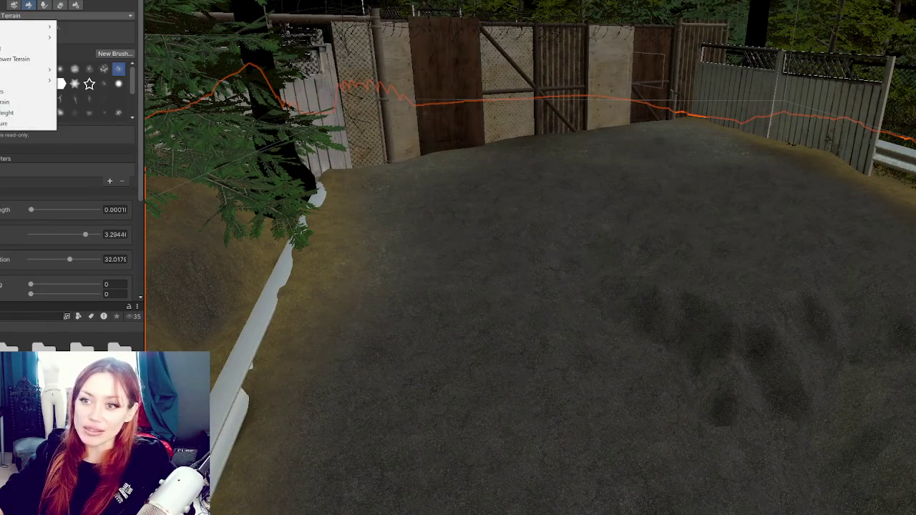
pyautogui.click(29, 59)
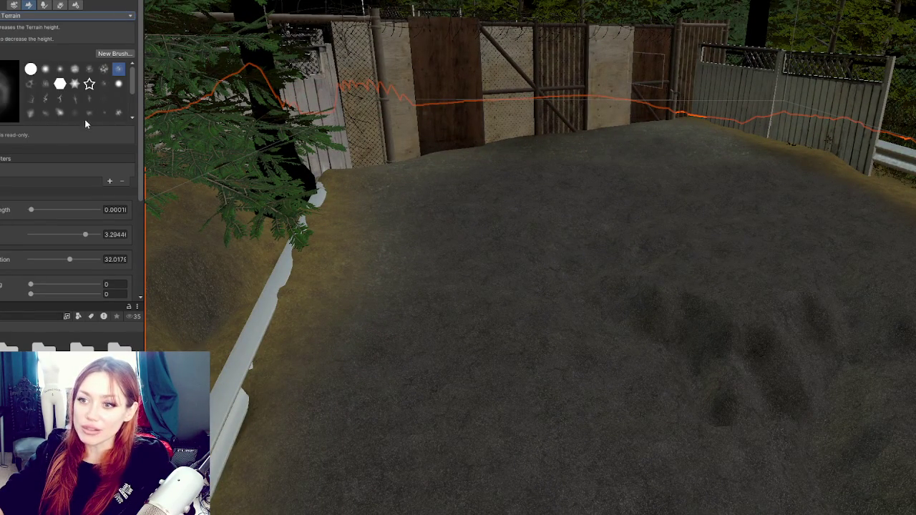
pyautogui.click(45, 69)
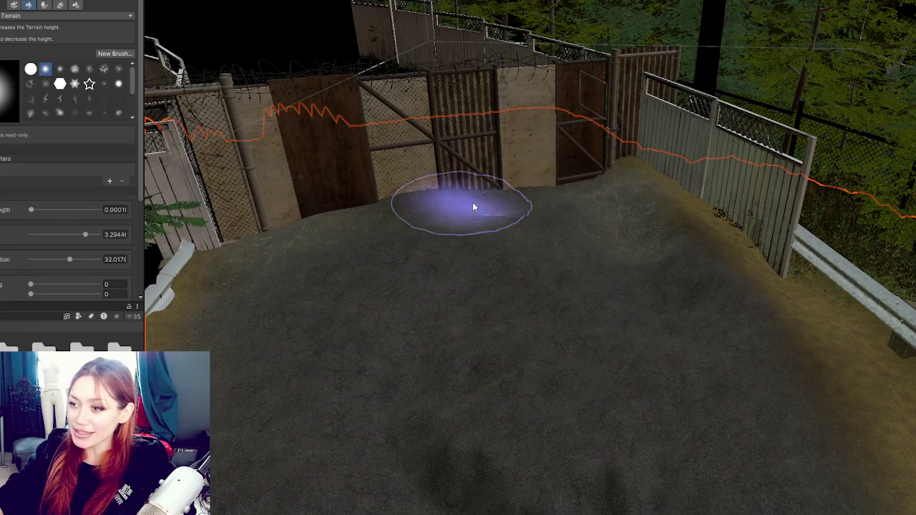
pyautogui.scroll(3, 582, 239)
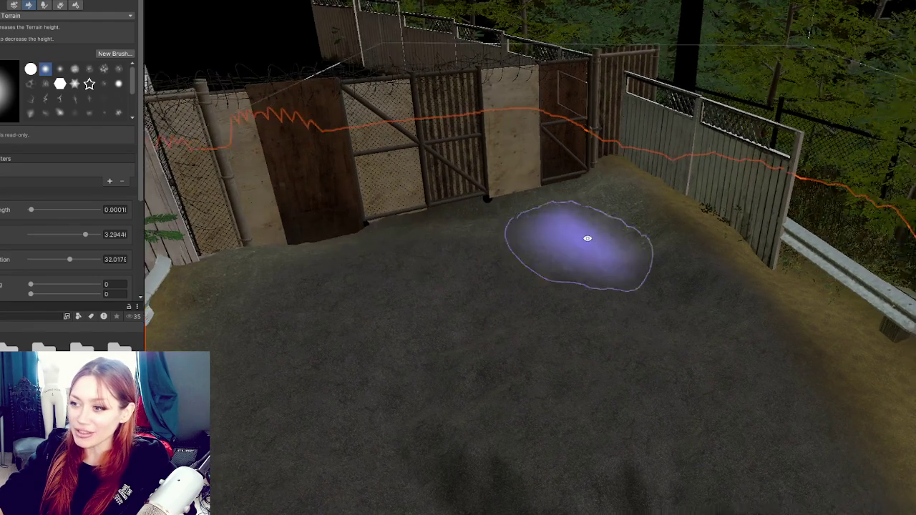
pyautogui.moveTo(551, 202)
pyautogui.mouseDown()
pyautogui.moveTo(402, 215)
pyautogui.moveTo(618, 206)
pyautogui.moveTo(581, 177)
pyautogui.moveTo(194, 133)
pyautogui.mouseUp()
pyautogui.moveTo(605, 204)
pyautogui.mouseDown()
pyautogui.moveTo(580, 341)
pyautogui.moveTo(636, 309)
pyautogui.moveTo(684, 260)
pyautogui.moveTo(660, 301)
pyautogui.moveTo(630, 286)
pyautogui.mouseUp()
# Switch to Set Height and level the ground along the left and right fence bases
pyautogui.click(10, 16)
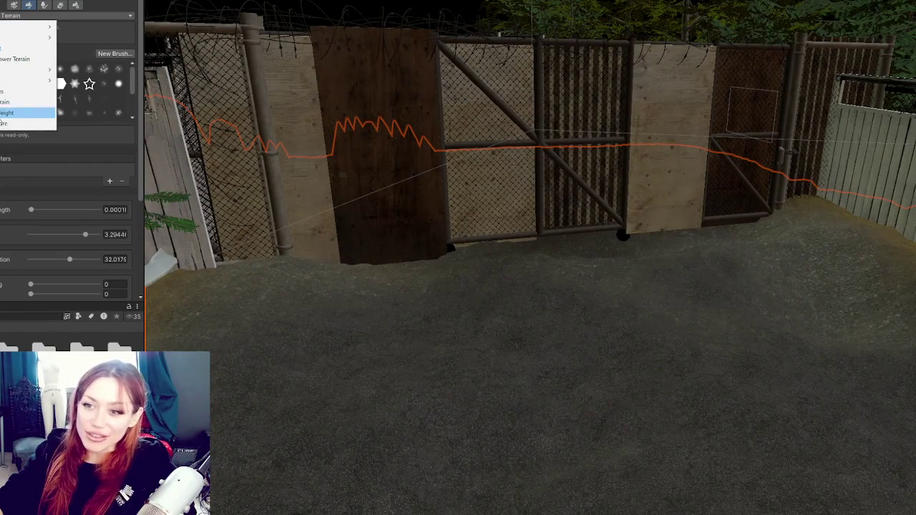
pyautogui.click(14, 102)
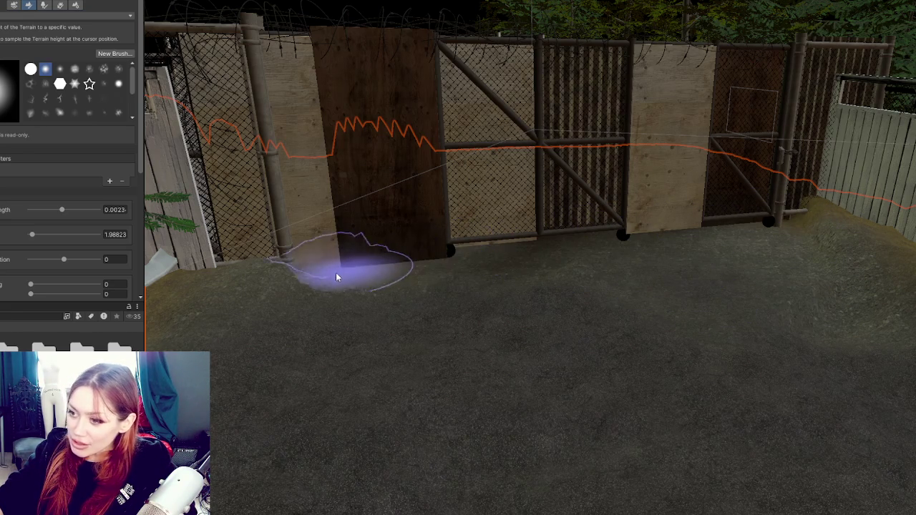
pyautogui.moveTo(351, 266); pyautogui.dragTo(286, 287)
pyautogui.moveTo(497, 288)
pyautogui.mouseDown()
pyautogui.moveTo(311, 286)
pyautogui.moveTo(317, 327)
pyautogui.mouseUp()
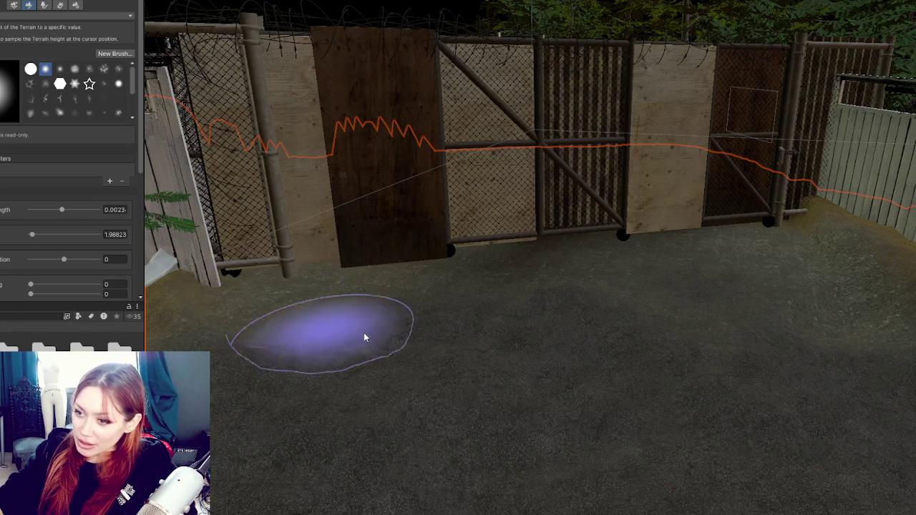
pyautogui.moveTo(742, 253)
pyautogui.mouseDown()
pyautogui.moveTo(760, 235)
pyautogui.moveTo(761, 260)
pyautogui.mouseUp()
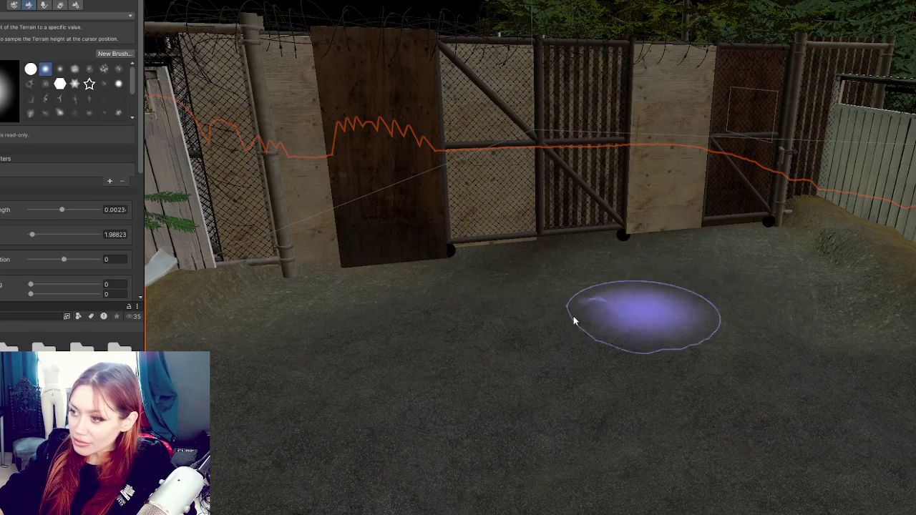
pyautogui.scroll(-2, 605, 316)
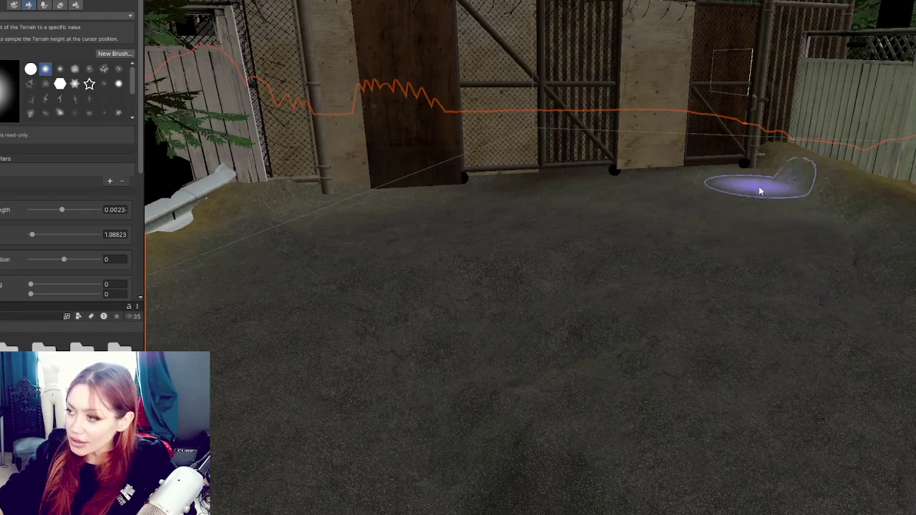
pyautogui.scroll(-2, 537, 282)
pyautogui.scroll(2, 591, 255)
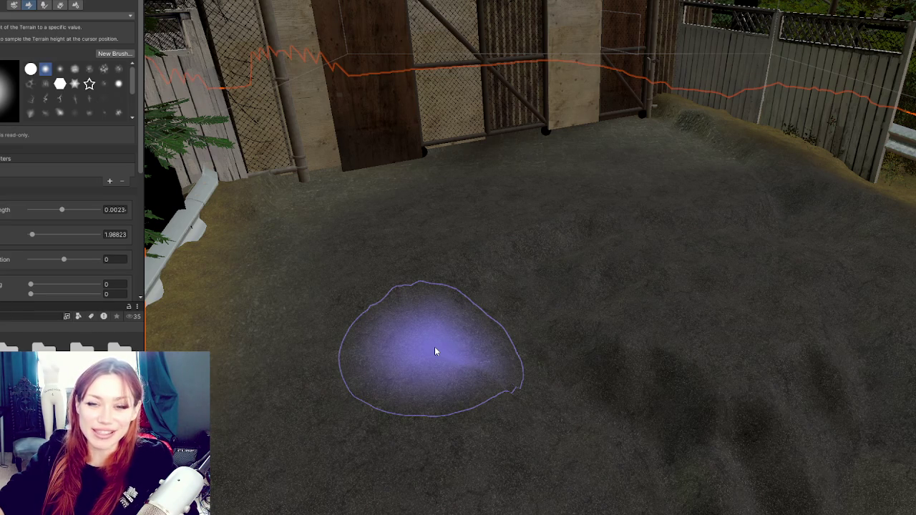
# Flatten a band across the middle of the yard, undoing the last stroke
pyautogui.moveTo(435, 350)
pyautogui.mouseDown()
pyautogui.moveTo(773, 378)
pyautogui.moveTo(680, 358)
pyautogui.moveTo(461, 387)
pyautogui.moveTo(680, 262)
pyautogui.mouseUp()
pyautogui.moveTo(332, 260)
pyautogui.mouseDown()
pyautogui.moveTo(555, 280)
pyautogui.moveTo(731, 321)
pyautogui.moveTo(325, 292)
pyautogui.moveTo(253, 267)
pyautogui.mouseUp()
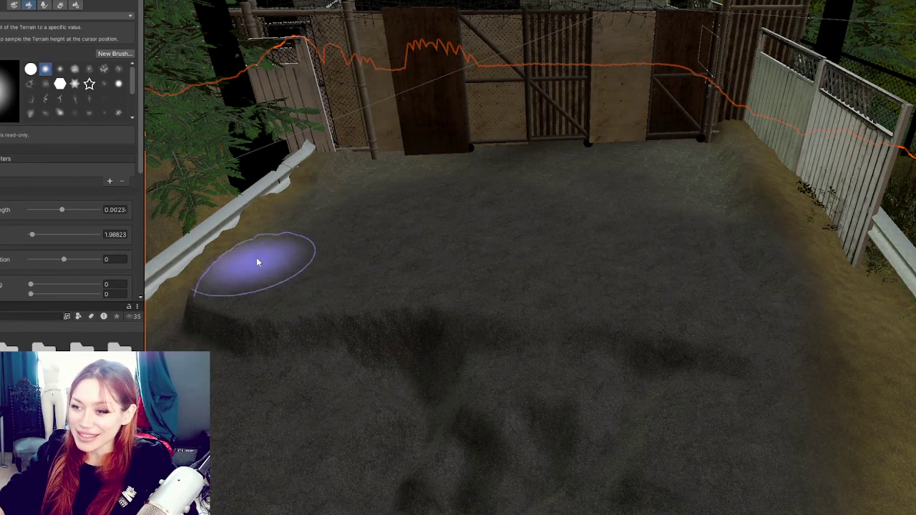
pyautogui.moveTo(460, 278)
pyautogui.mouseDown()
pyautogui.moveTo(656, 248)
pyautogui.moveTo(706, 215)
pyautogui.moveTo(553, 249)
pyautogui.moveTo(421, 343)
pyautogui.mouseUp()
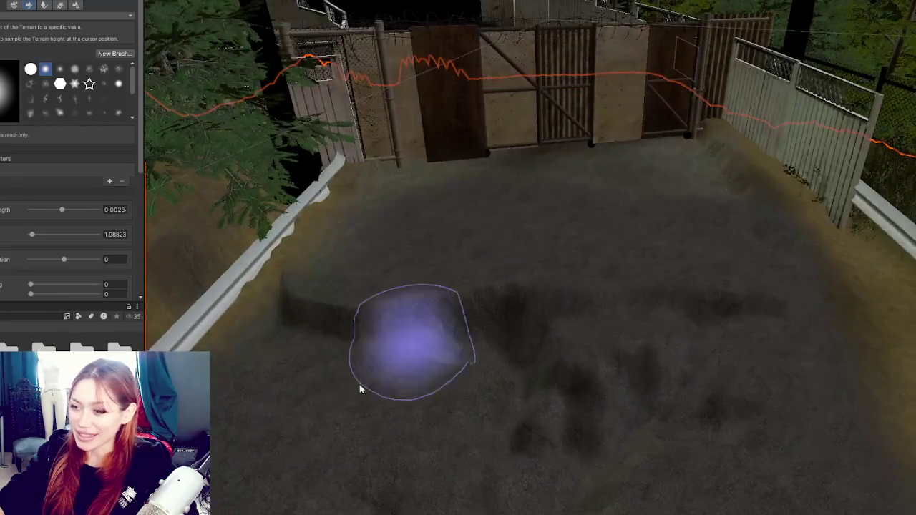
pyautogui.moveTo(332, 317)
pyautogui.mouseDown()
pyautogui.moveTo(754, 317)
pyautogui.moveTo(450, 303)
pyautogui.mouseUp()
pyautogui.moveTo(446, 402)
pyautogui.mouseDown()
pyautogui.moveTo(681, 369)
pyautogui.moveTo(730, 303)
pyautogui.mouseUp()
pyautogui.hotkey('ctrl', 'z')
# Move onto the dirt road by the guardrail and expand the brush strength settings
pyautogui.moveTo(724, 256)
pyautogui.mouseDown()
pyautogui.moveTo(736, 398)
pyautogui.moveTo(787, 168)
pyautogui.moveTo(720, 172)
pyautogui.moveTo(617, 96)
pyautogui.moveTo(748, 155)
pyautogui.moveTo(704, 123)
pyautogui.mouseUp()
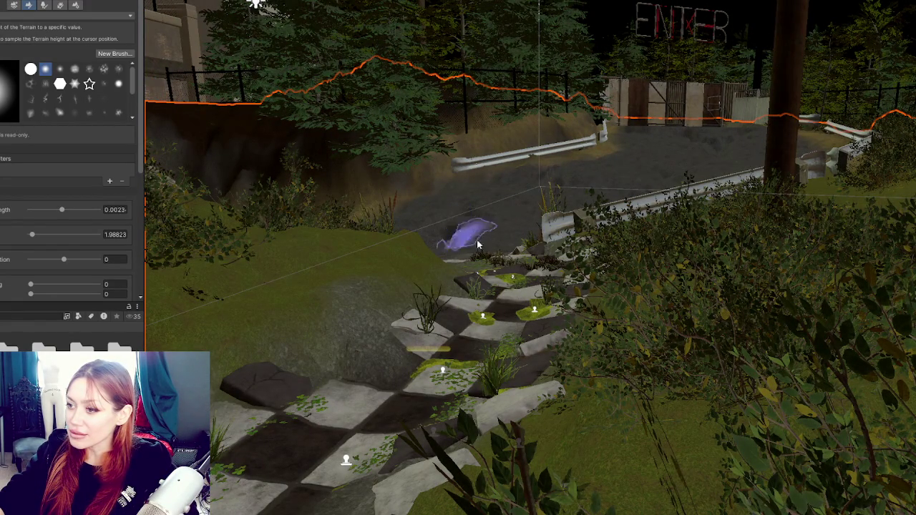
pyautogui.moveTo(469, 240); pyautogui.dragTo(787, 419)
pyautogui.scroll(3, 619, 316)
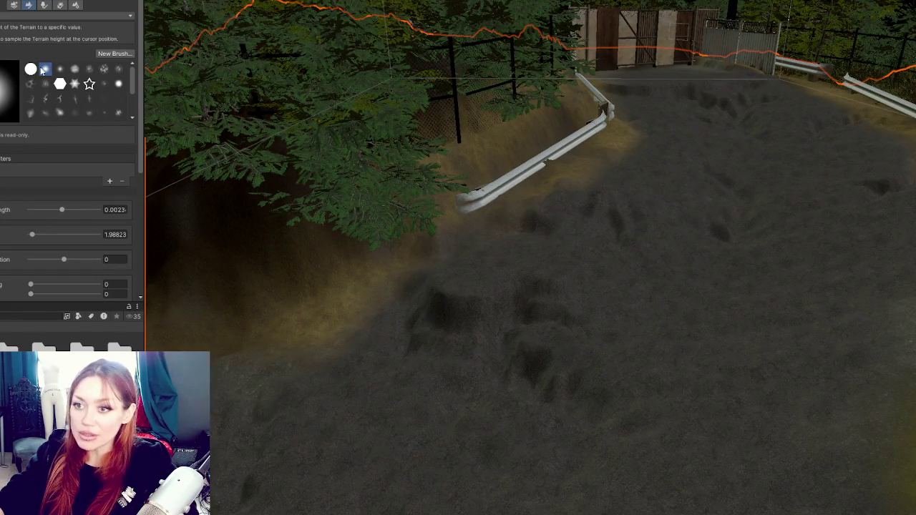
pyautogui.click(2, 210)
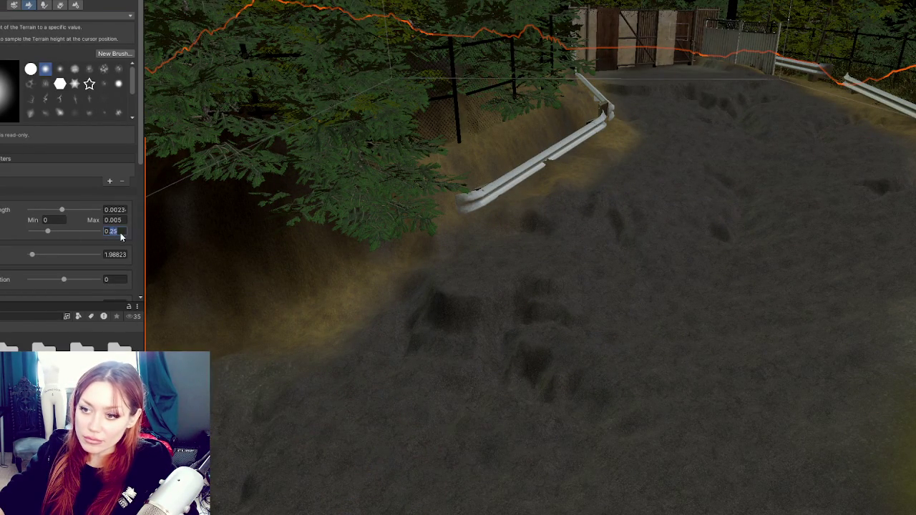
# Expand the brush Size range, drop noise Length to about 0.0012, and sculpt the road near the rocks
pyautogui.write('0.1')
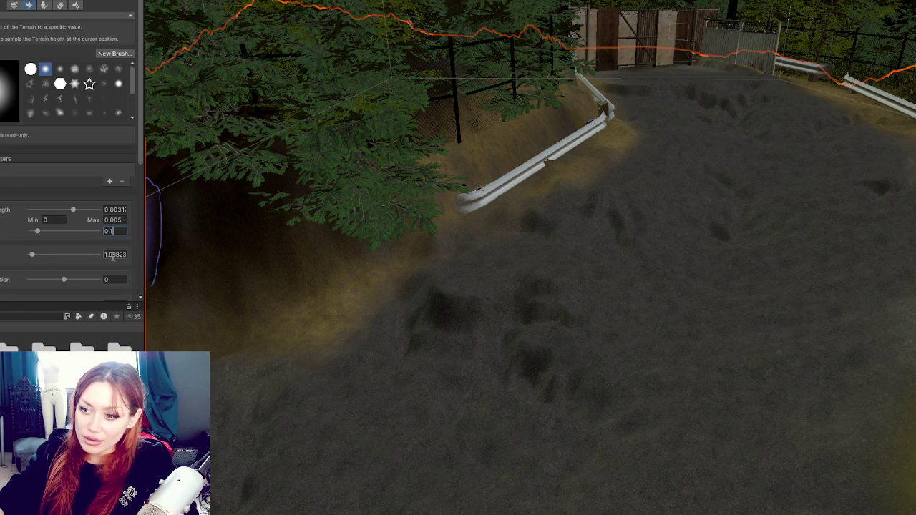
pyautogui.click(2, 254)
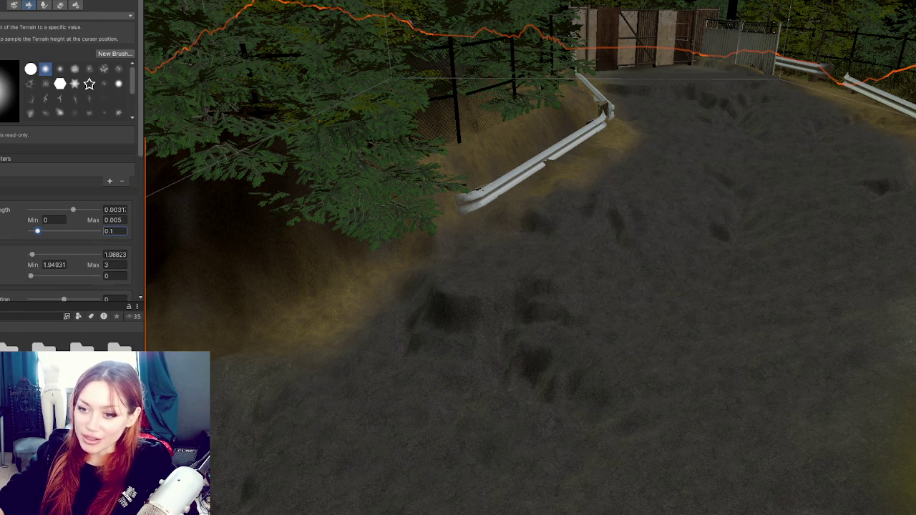
pyautogui.scroll(-2, 55, 208)
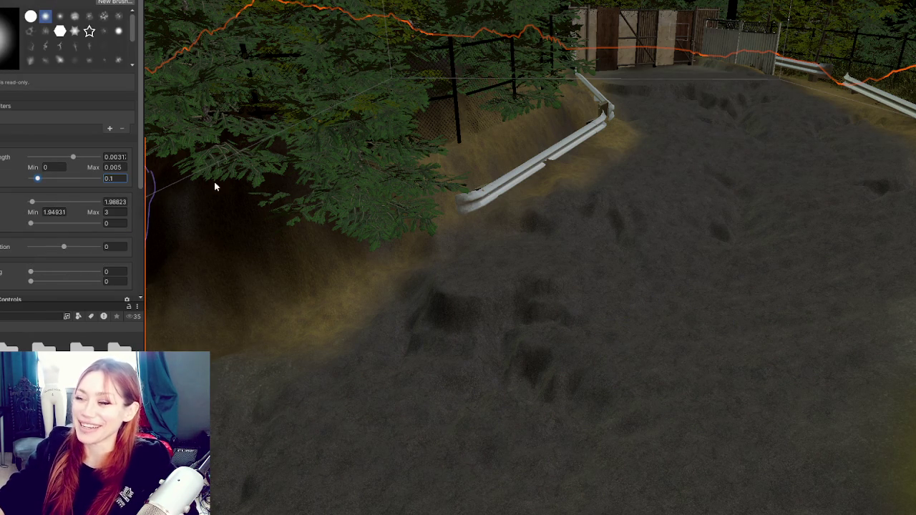
pyautogui.moveTo(690, 279)
pyautogui.mouseDown()
pyautogui.moveTo(716, 435)
pyautogui.moveTo(609, 364)
pyautogui.moveTo(661, 382)
pyautogui.mouseUp()
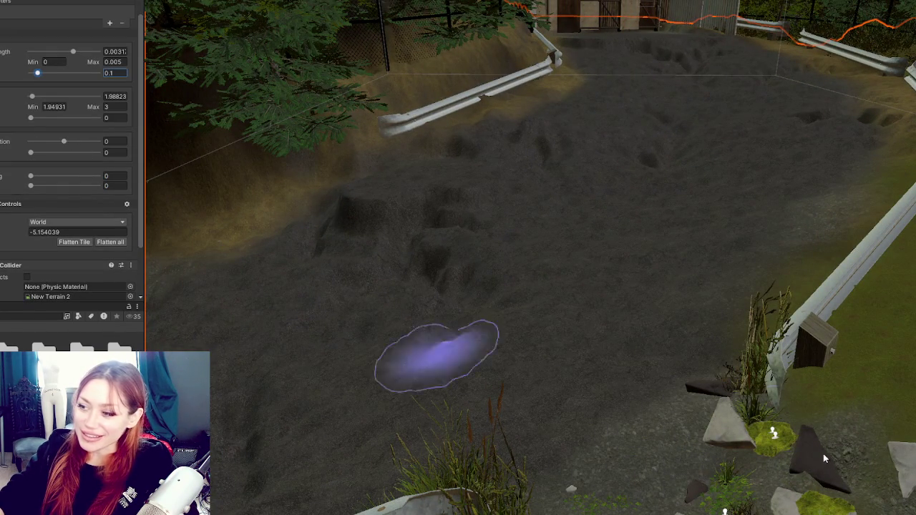
pyautogui.click(508, 361)
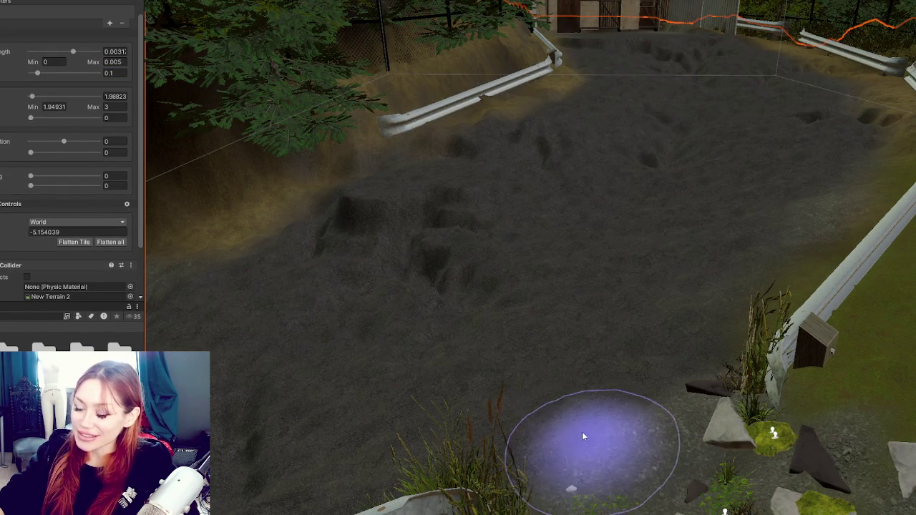
pyautogui.moveTo(72, 52); pyautogui.dragTo(78, 52)
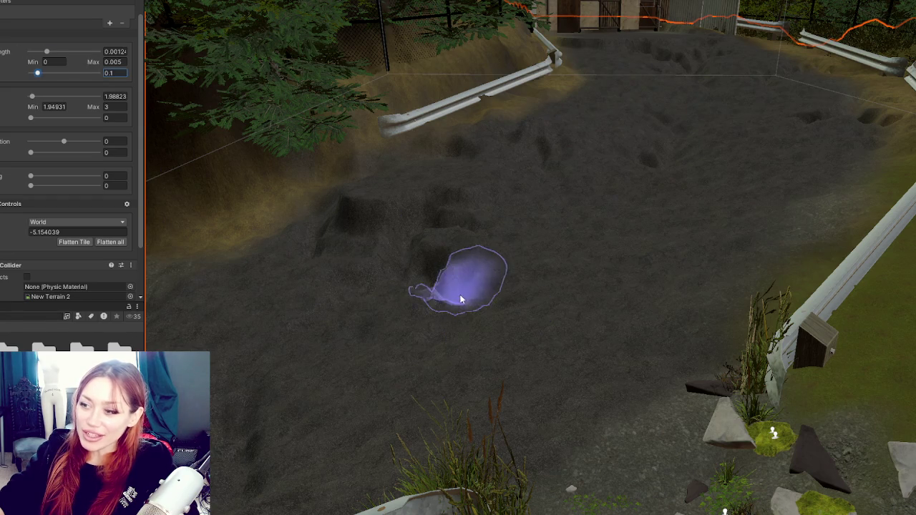
pyautogui.moveTo(460, 299); pyautogui.dragTo(504, 244)
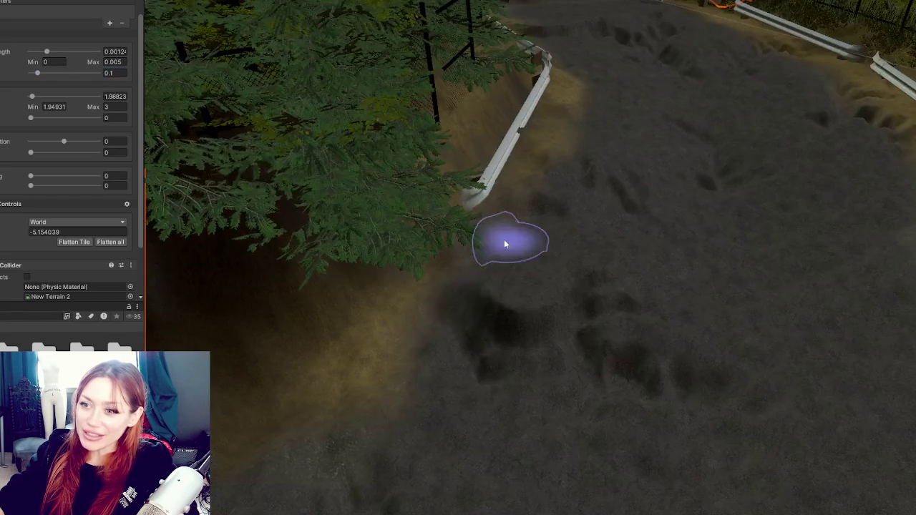
# Increase the brush size to about 2.6 and sample the terrain height near the fence and rocks
pyautogui.click(73, 96)
pyautogui.moveTo(694, 345)
pyautogui.mouseDown()
pyautogui.moveTo(691, 306)
pyautogui.moveTo(609, 265)
pyautogui.moveTo(548, 274)
pyautogui.moveTo(519, 247)
pyautogui.moveTo(671, 224)
pyautogui.mouseUp()
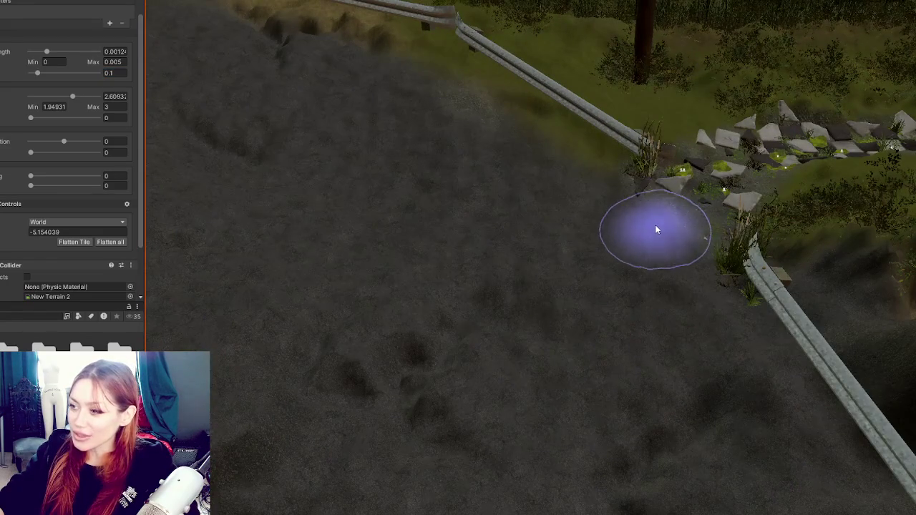
pyautogui.keyDown('shift'); pyautogui.click(508, 288); pyautogui.keyUp('shift')
pyautogui.moveTo(583, 305)
pyautogui.mouseDown()
pyautogui.moveTo(434, 307)
pyautogui.moveTo(608, 284)
pyautogui.moveTo(533, 245)
pyautogui.moveTo(584, 236)
pyautogui.moveTo(339, 180)
pyautogui.mouseUp()
pyautogui.moveTo(244, 115); pyautogui.dragTo(165, 78)
pyautogui.scroll(2, 70, 58)
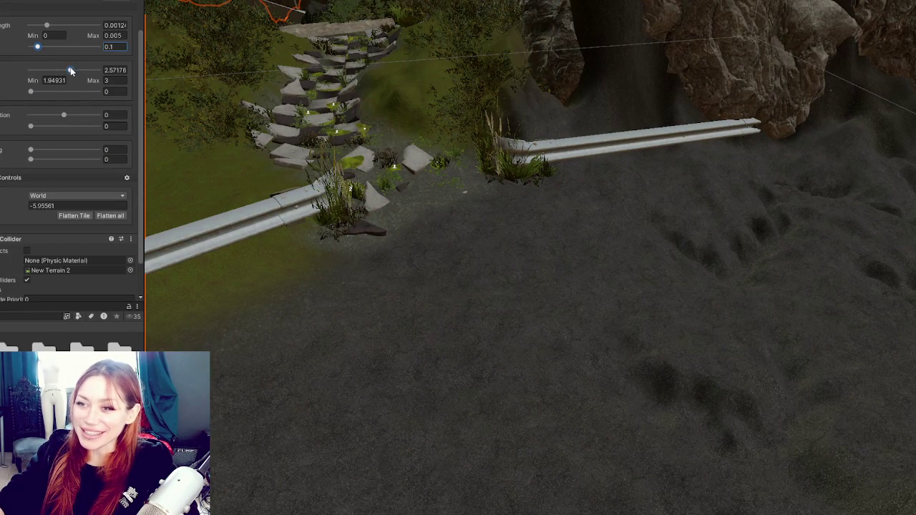
pyautogui.scroll(-3, 19, 186)
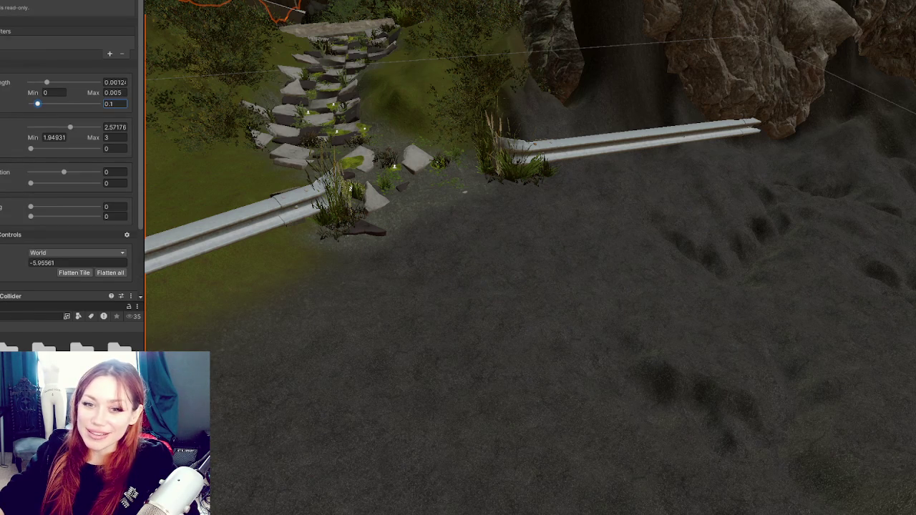
pyautogui.moveTo(470, 319)
pyautogui.mouseDown()
pyautogui.moveTo(588, 344)
pyautogui.moveTo(222, 333)
pyautogui.mouseUp()
pyautogui.moveTo(295, 294)
pyautogui.mouseDown()
pyautogui.moveTo(529, 313)
pyautogui.moveTo(134, 172)
pyautogui.mouseUp()
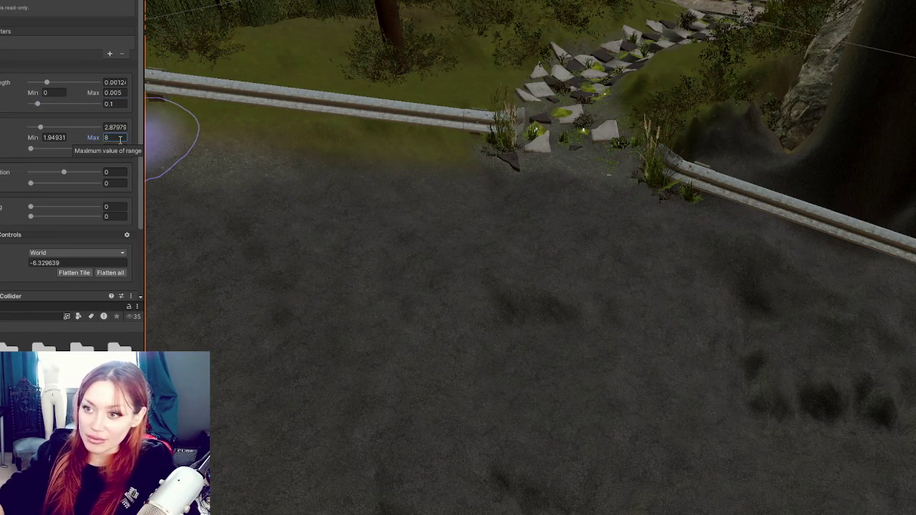
# Enlarge the brush to about 5.49 and work the road beside the guardrail and stone steps
pyautogui.moveTo(79, 127); pyautogui.dragTo(69, 126)
pyautogui.moveTo(530, 375); pyautogui.dragTo(575, 395)
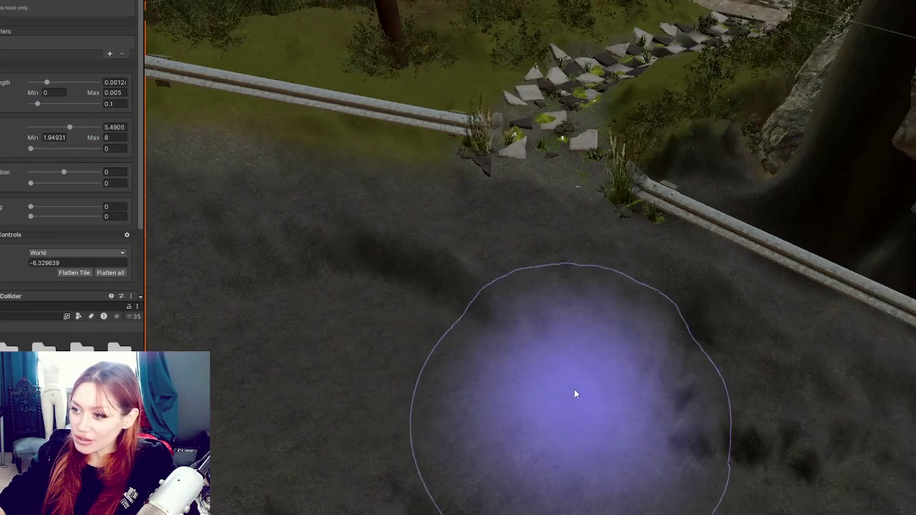
pyautogui.moveTo(530, 348)
pyautogui.mouseDown()
pyautogui.moveTo(527, 327)
pyautogui.moveTo(555, 268)
pyautogui.mouseUp()
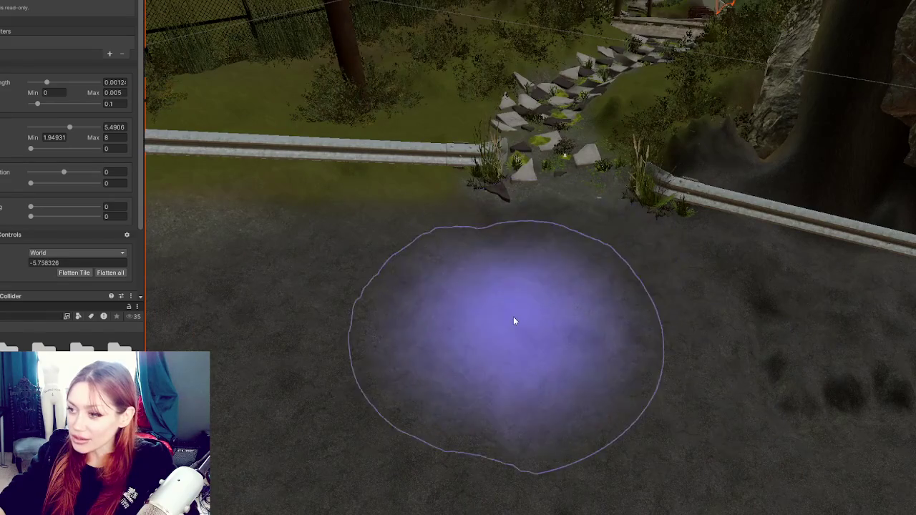
pyautogui.moveTo(629, 368)
pyautogui.mouseDown()
pyautogui.moveTo(488, 458)
pyautogui.moveTo(583, 317)
pyautogui.mouseUp()
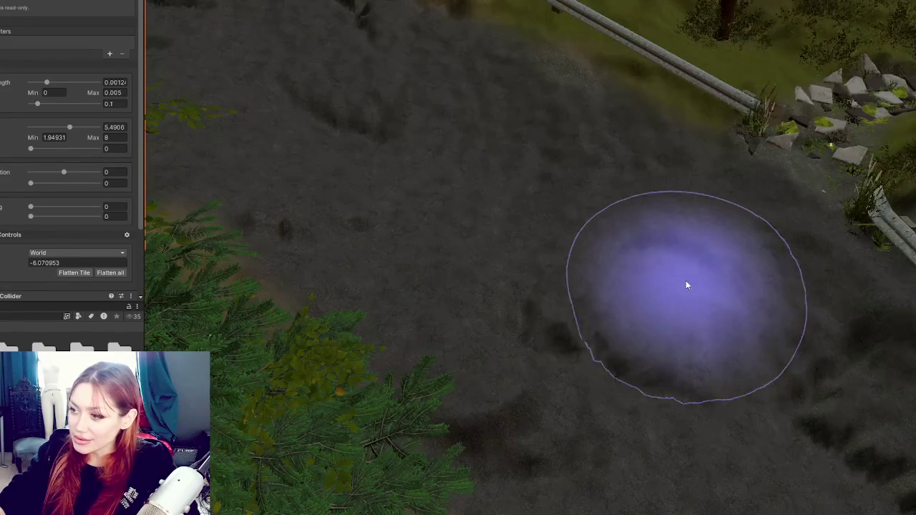
pyautogui.moveTo(542, 347); pyautogui.dragTo(637, 331)
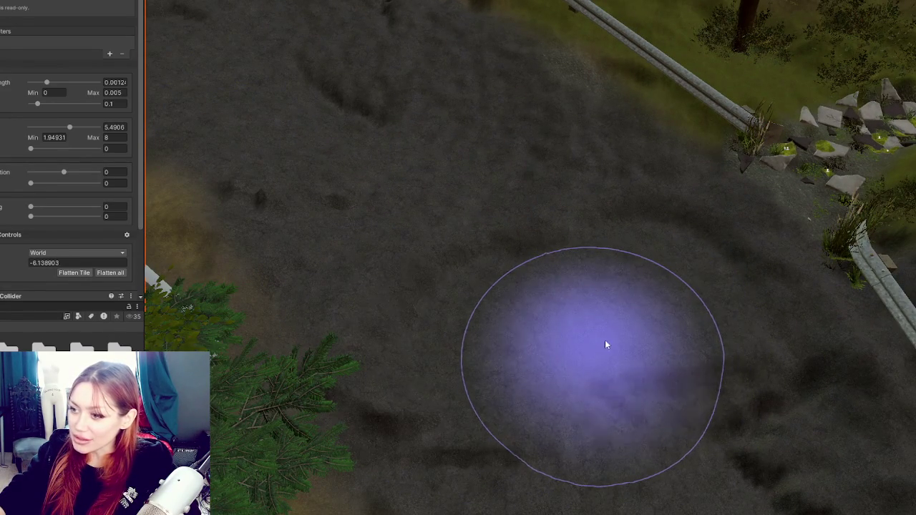
pyautogui.scroll(-3, 698, 366)
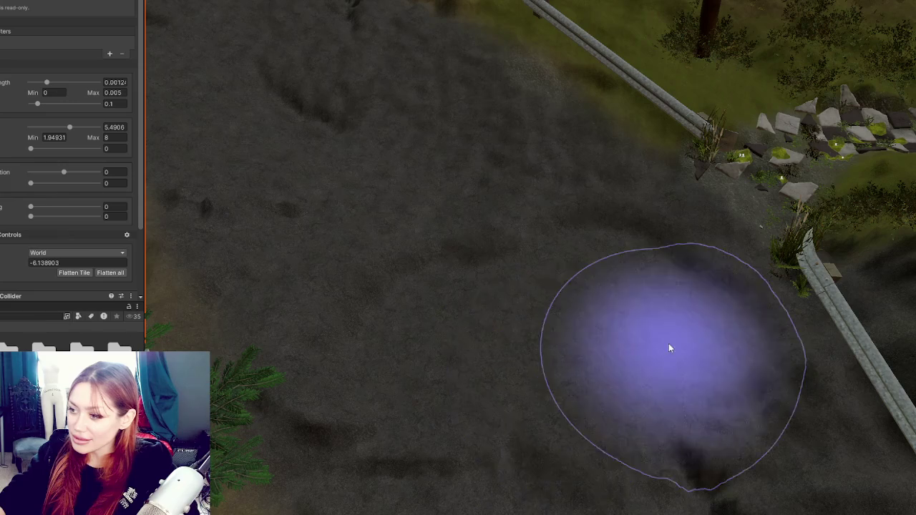
pyautogui.moveTo(649, 368)
pyautogui.mouseDown()
pyautogui.moveTo(522, 301)
pyautogui.moveTo(663, 241)
pyautogui.mouseUp()
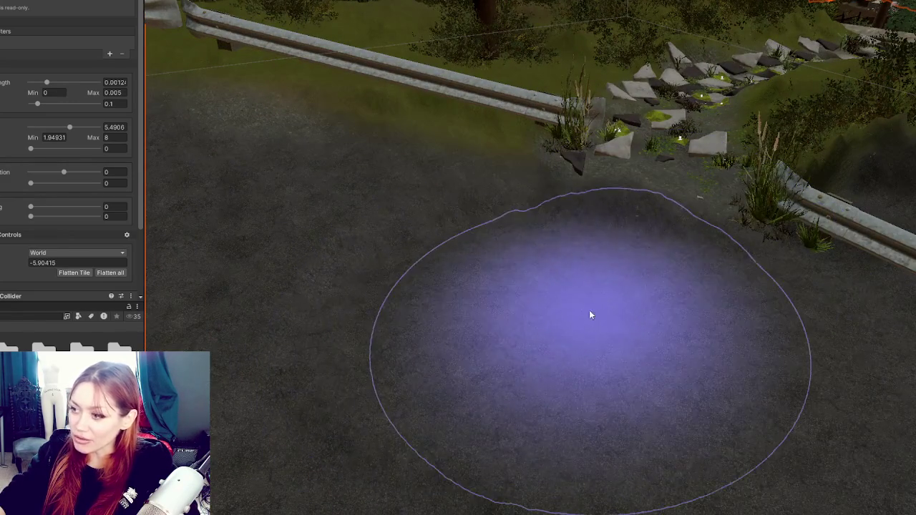
pyautogui.moveTo(591, 313)
pyautogui.mouseDown()
pyautogui.moveTo(551, 365)
pyautogui.moveTo(436, 375)
pyautogui.moveTo(382, 262)
pyautogui.moveTo(586, 264)
pyautogui.moveTo(656, 298)
pyautogui.moveTo(315, 270)
pyautogui.moveTo(548, 250)
pyautogui.moveTo(629, 327)
pyautogui.moveTo(351, 214)
pyautogui.moveTo(341, 262)
pyautogui.moveTo(303, 333)
pyautogui.moveTo(409, 286)
pyautogui.moveTo(384, 189)
pyautogui.mouseUp()
pyautogui.moveTo(459, 175)
pyautogui.mouseDown()
pyautogui.moveTo(540, 370)
pyautogui.moveTo(474, 321)
pyautogui.mouseUp()
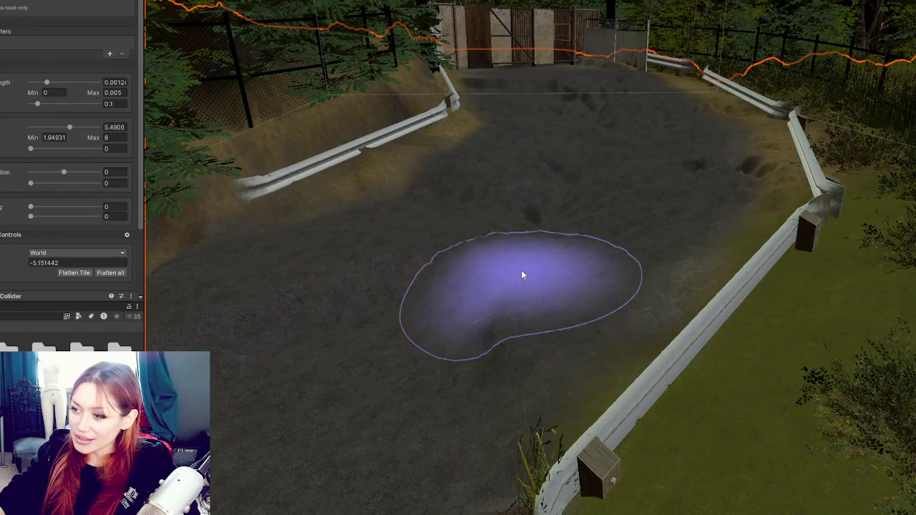
# Sample a lower target height near the rock wall and flatten the ground there
pyautogui.scroll(-3, 494, 264)
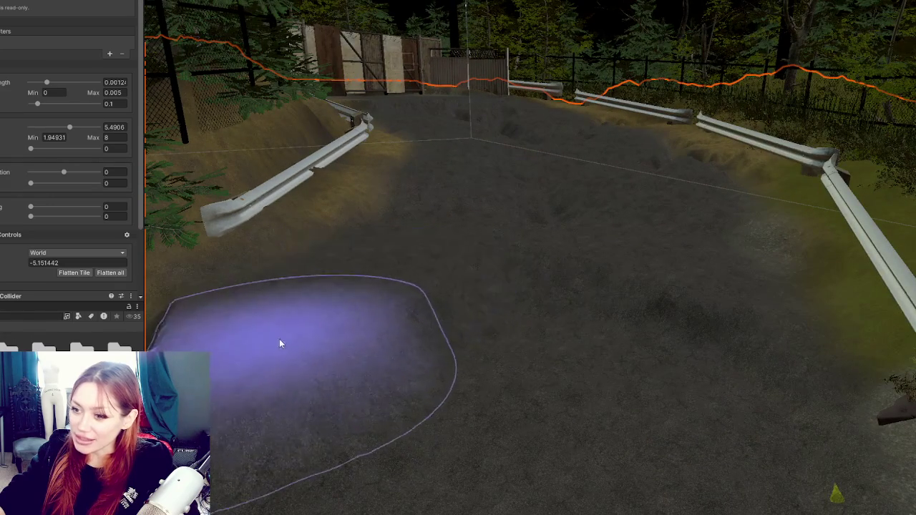
pyautogui.moveTo(365, 331)
pyautogui.mouseDown()
pyautogui.moveTo(472, 302)
pyautogui.moveTo(579, 290)
pyautogui.mouseUp()
pyautogui.scroll(4, 579, 290)
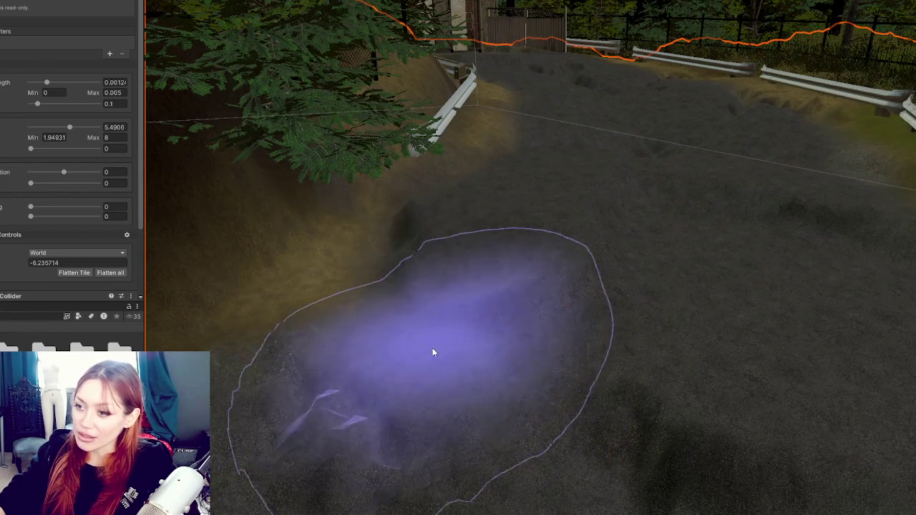
pyautogui.moveTo(382, 291)
pyautogui.mouseDown()
pyautogui.moveTo(451, 289)
pyautogui.moveTo(466, 313)
pyautogui.moveTo(584, 331)
pyautogui.moveTo(664, 323)
pyautogui.moveTo(799, 405)
pyautogui.moveTo(462, 378)
pyautogui.moveTo(542, 379)
pyautogui.moveTo(532, 389)
pyautogui.mouseUp()
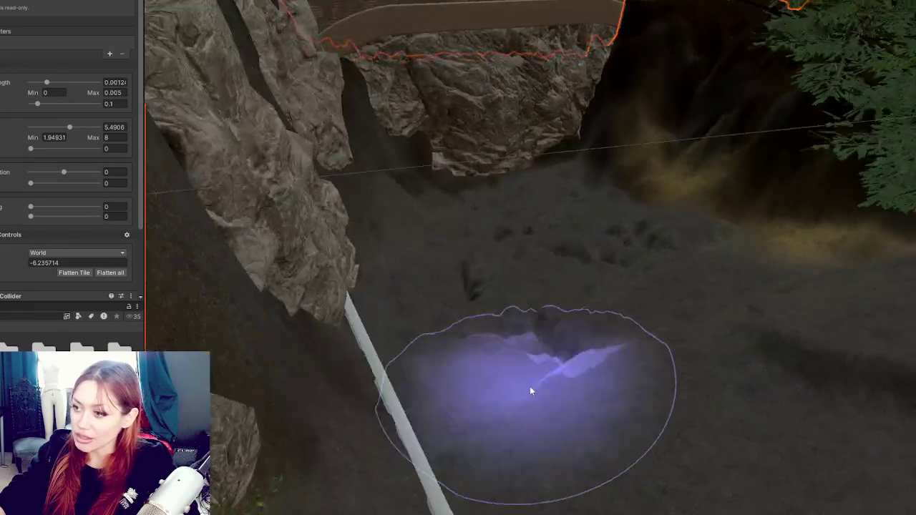
pyautogui.keyDown('shift'); pyautogui.click(489, 195); pyautogui.keyUp('shift')
pyautogui.moveTo(489, 195); pyautogui.dragTo(569, 243)
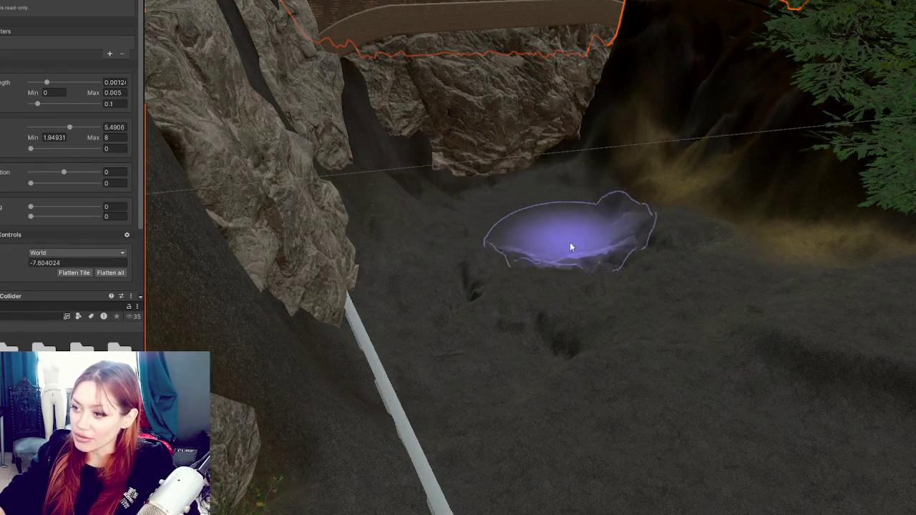
pyautogui.moveTo(654, 322)
pyautogui.mouseDown()
pyautogui.moveTo(660, 345)
pyautogui.moveTo(447, 325)
pyautogui.moveTo(518, 405)
pyautogui.moveTo(398, 380)
pyautogui.mouseUp()
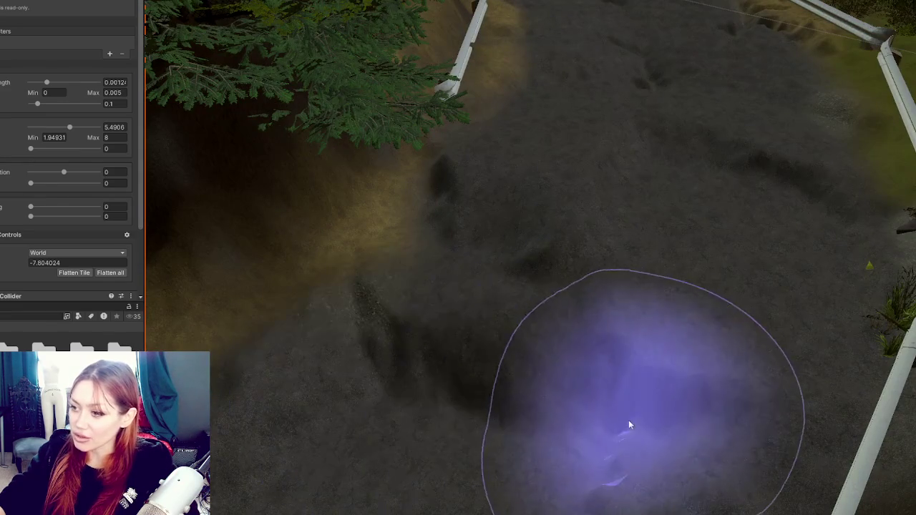
# Resample the ground height at several spots along the fenced road
pyautogui.keyDown('shift'); pyautogui.click(707, 354); pyautogui.keyUp('shift')
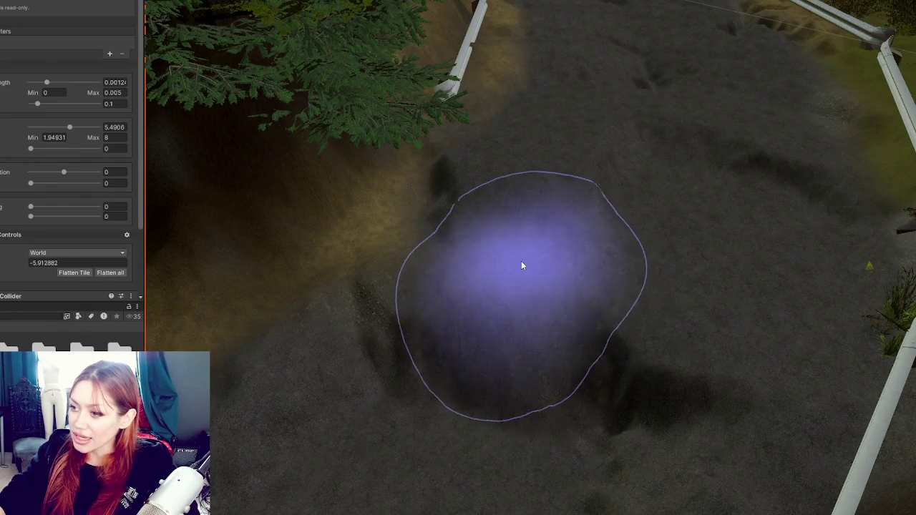
pyautogui.keyDown('shift'); pyautogui.click(558, 155); pyautogui.keyUp('shift')
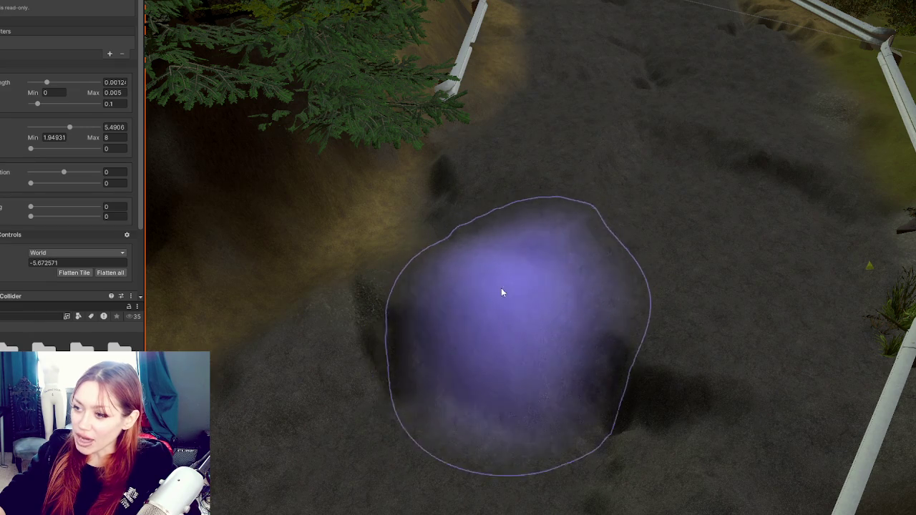
pyautogui.keyDown('shift'); pyautogui.click(694, 300); pyautogui.keyUp('shift')
pyautogui.keyDown('shift'); pyautogui.click(696, 312); pyautogui.keyUp('shift')
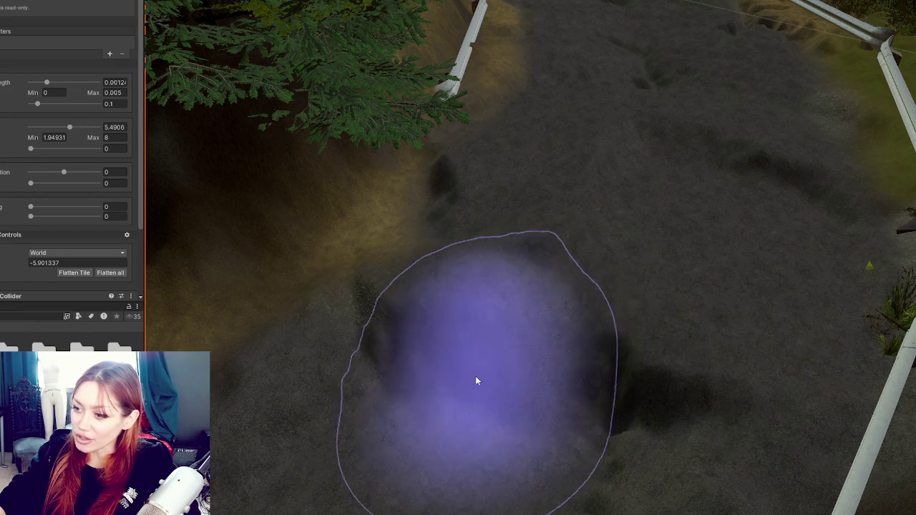
pyautogui.keyDown('shift'); pyautogui.click(640, 393); pyautogui.keyUp('shift')
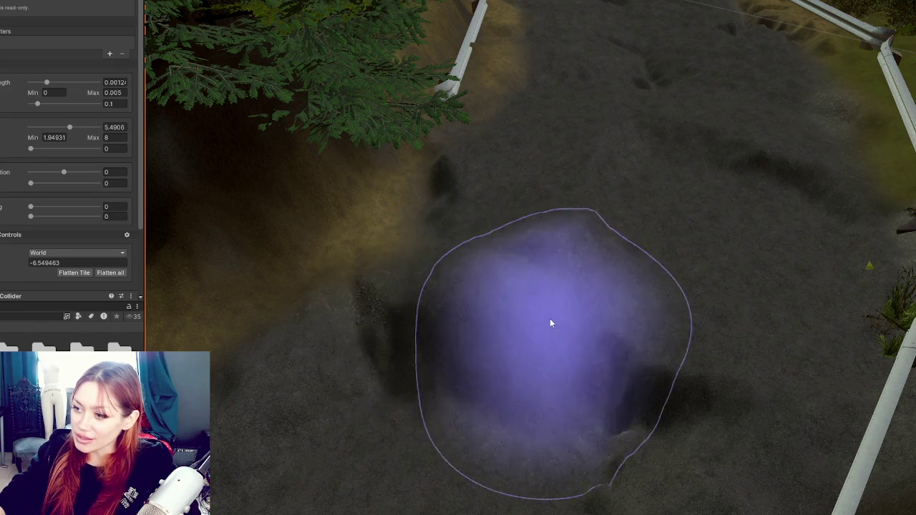
pyautogui.press('Right')
pyautogui.press('Right')
pyautogui.press('Right')
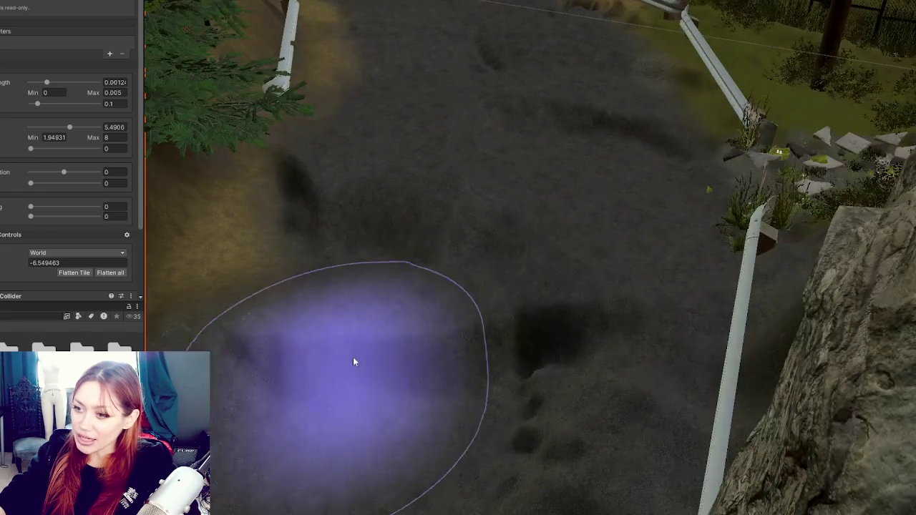
pyautogui.press('Left')
pyautogui.press('Down')
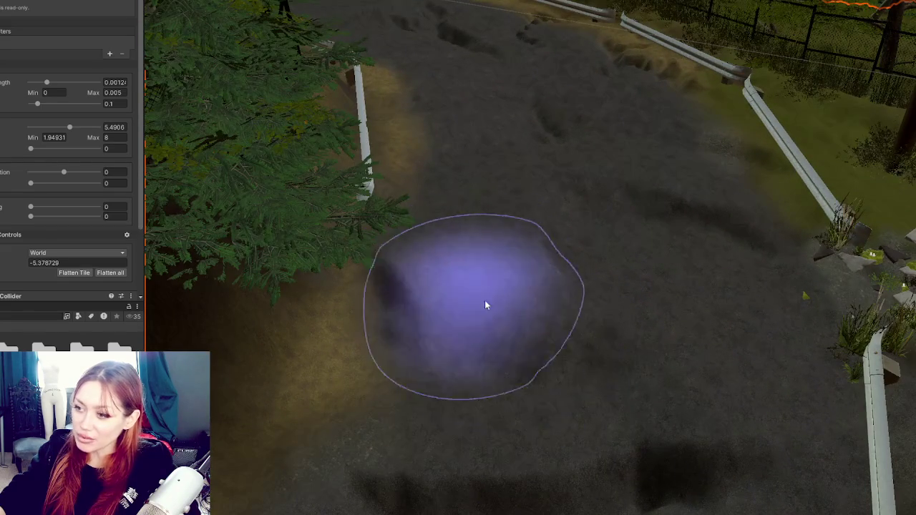
pyautogui.keyDown('shift'); pyautogui.click(455, 284); pyautogui.keyUp('shift')
# Sample a new target height of about -4.40 from the road between the rails
pyautogui.press('Down')
pyautogui.press('Up')
pyautogui.press('Up')
pyautogui.press('Up')
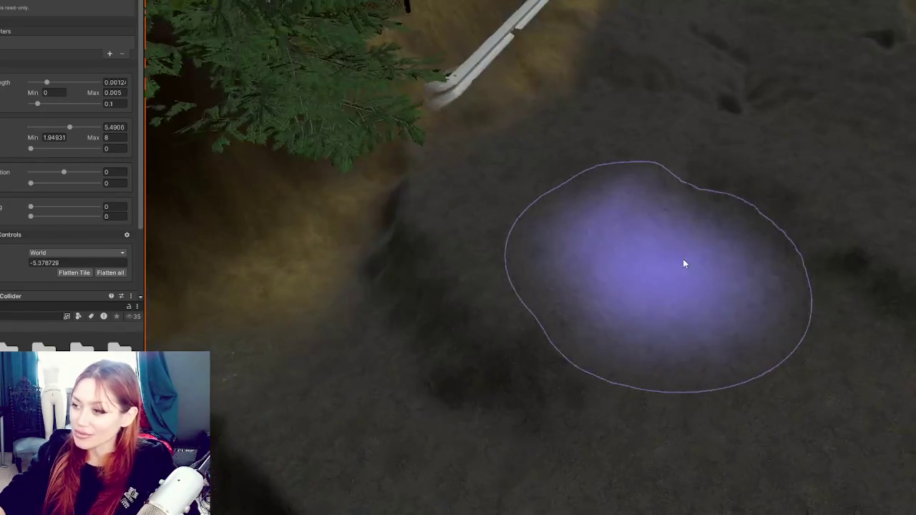
pyautogui.press('Down')
pyautogui.press('Down')
pyautogui.press('Down')
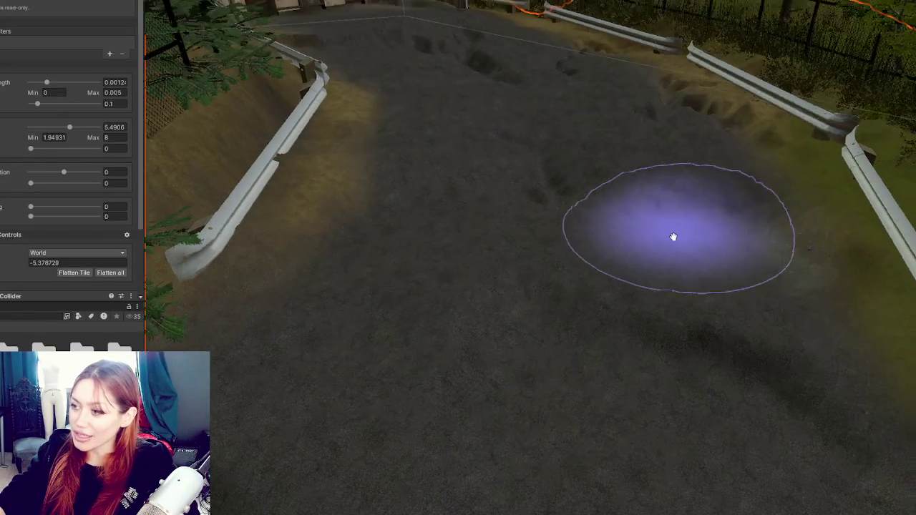
pyautogui.press('Up')
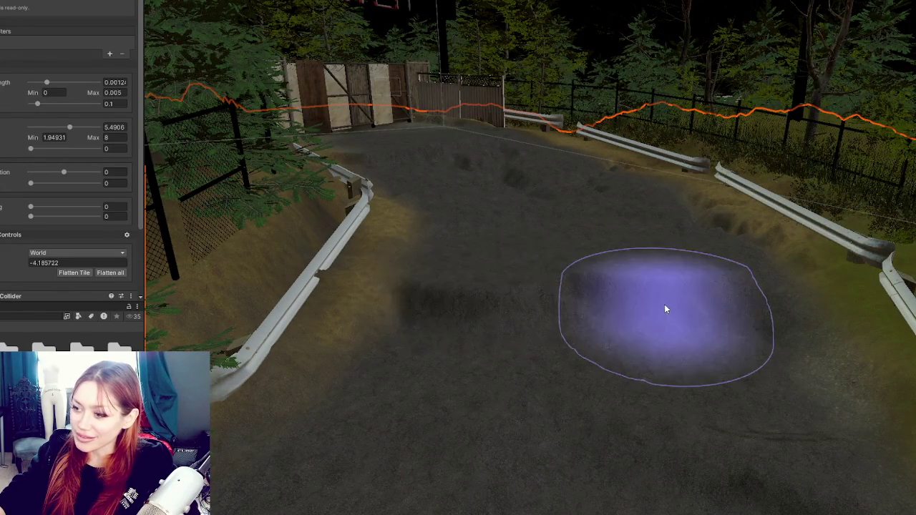
pyautogui.press('Down')
pyautogui.press('Up')
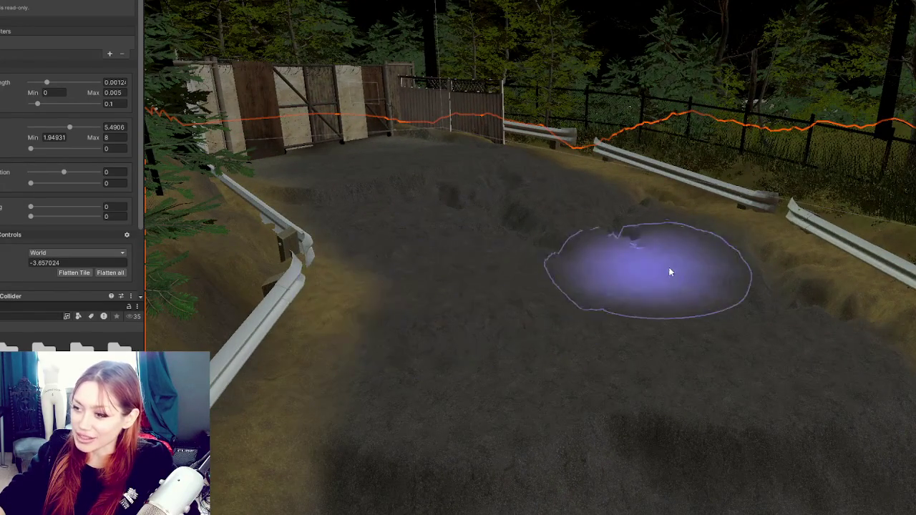
pyautogui.moveTo(622, 273); pyautogui.dragTo(469, 226)
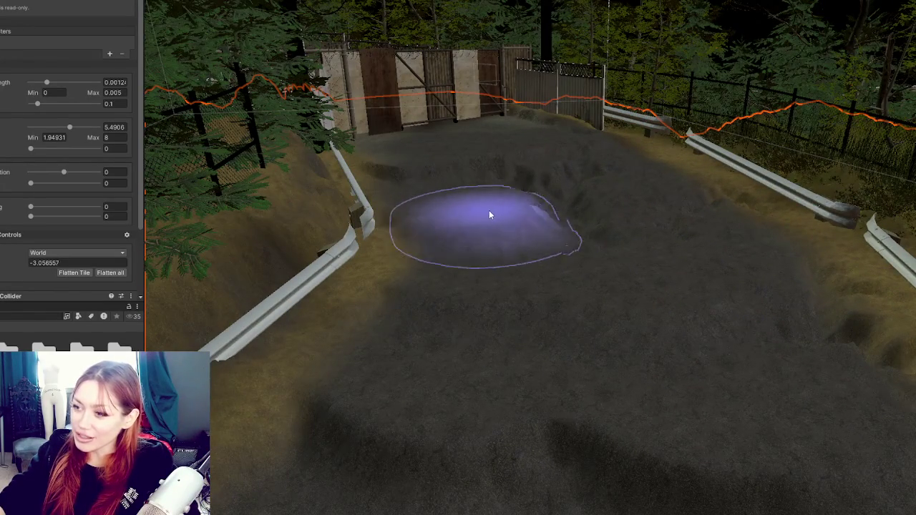
pyautogui.moveTo(513, 275)
pyautogui.mouseDown()
pyautogui.moveTo(731, 136)
pyautogui.moveTo(637, 186)
pyautogui.moveTo(675, 291)
pyautogui.moveTo(491, 242)
pyautogui.moveTo(540, 209)
pyautogui.moveTo(556, 239)
pyautogui.moveTo(462, 212)
pyautogui.moveTo(543, 206)
pyautogui.mouseUp()
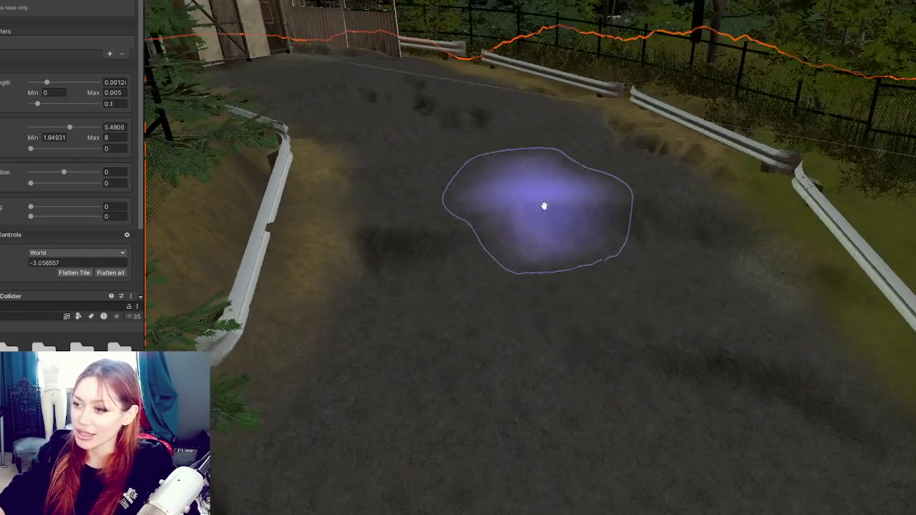
pyautogui.scroll(5, 543, 206)
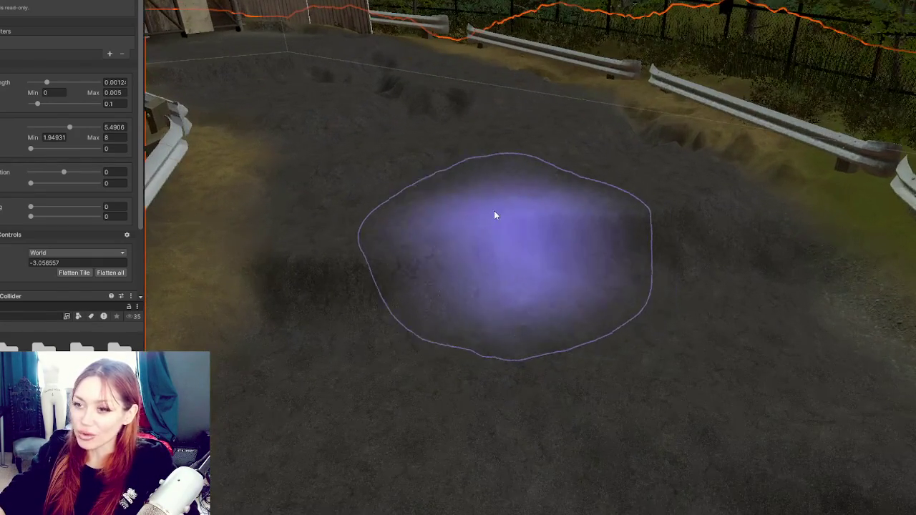
pyautogui.keyDown('ctrl'); pyautogui.click(379, 269); pyautogui.keyUp('ctrl')
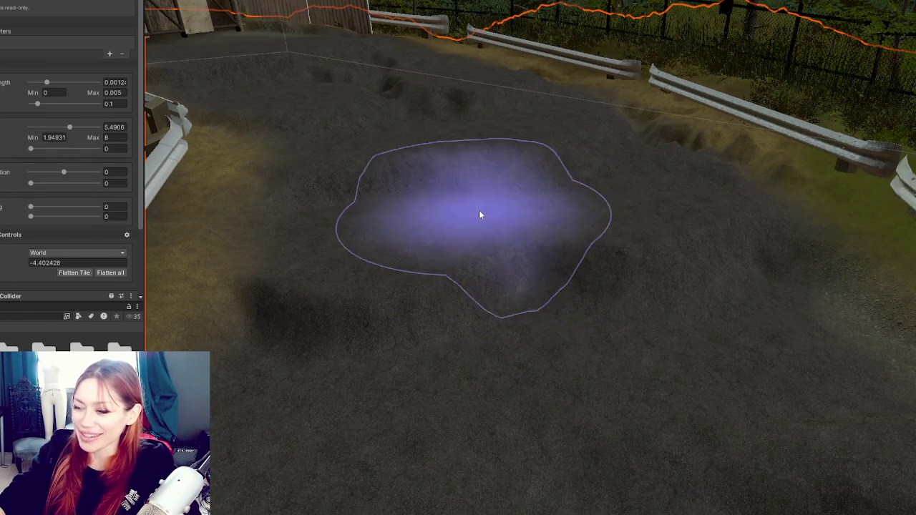
pyautogui.moveTo(480, 213)
pyautogui.mouseDown()
pyautogui.moveTo(651, 333)
pyautogui.moveTo(379, 358)
pyautogui.moveTo(507, 317)
pyautogui.moveTo(533, 279)
pyautogui.moveTo(730, 245)
pyautogui.moveTo(571, 329)
pyautogui.moveTo(454, 374)
pyautogui.moveTo(568, 301)
pyautogui.moveTo(441, 217)
pyautogui.moveTo(634, 196)
pyautogui.moveTo(672, 254)
pyautogui.moveTo(599, 331)
pyautogui.moveTo(608, 358)
pyautogui.moveTo(53, 2)
pyautogui.mouseUp()
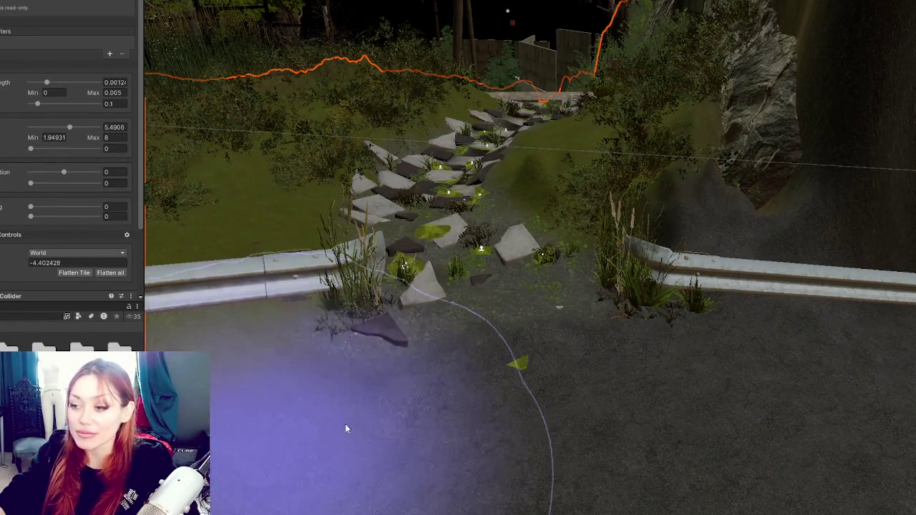
# Sample road heights near the rocky gap and flatten along the left guardrail
pyautogui.keyDown('shift'); pyautogui.click(558, 423); pyautogui.keyUp('shift')
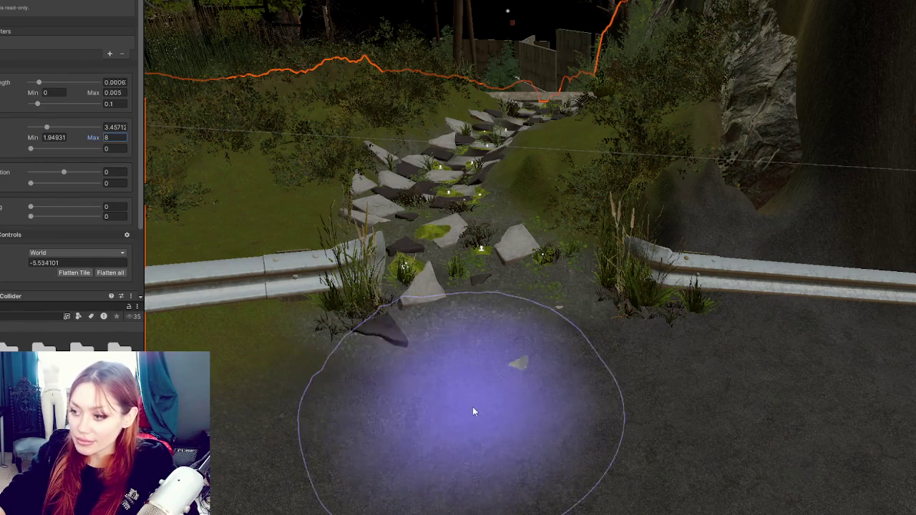
pyautogui.moveTo(568, 390)
pyautogui.mouseDown()
pyautogui.moveTo(564, 434)
pyautogui.moveTo(559, 255)
pyautogui.mouseUp()
pyautogui.keyDown('shift'); pyautogui.click(521, 303); pyautogui.keyUp('shift')
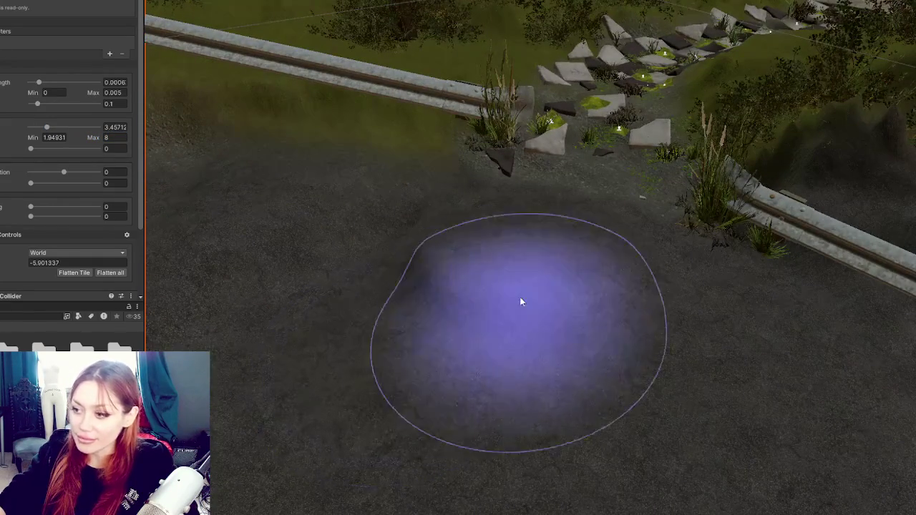
pyautogui.moveTo(482, 280)
pyautogui.mouseDown()
pyautogui.moveTo(527, 269)
pyautogui.moveTo(664, 327)
pyautogui.moveTo(577, 316)
pyautogui.moveTo(659, 317)
pyautogui.moveTo(645, 293)
pyautogui.mouseUp()
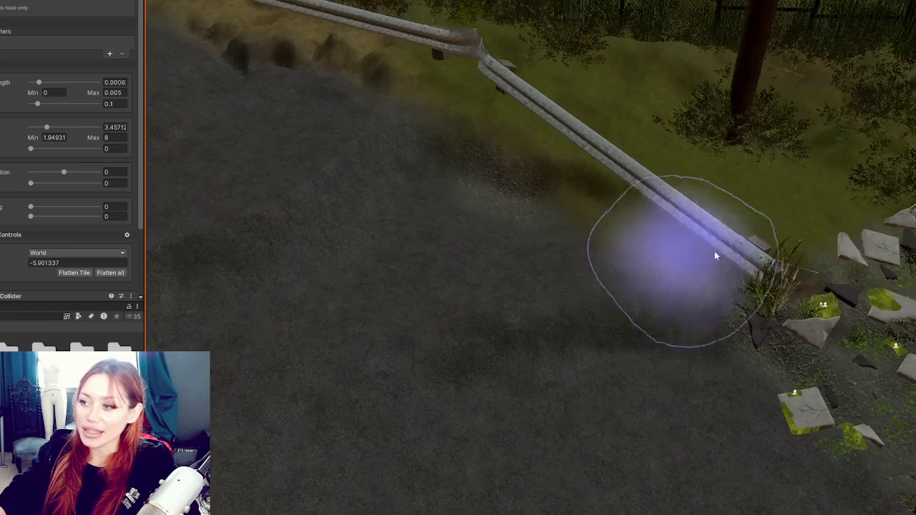
pyautogui.moveTo(714, 251)
pyautogui.mouseDown()
pyautogui.moveTo(608, 225)
pyautogui.moveTo(628, 219)
pyautogui.moveTo(675, 338)
pyautogui.moveTo(491, 259)
pyautogui.moveTo(608, 273)
pyautogui.moveTo(536, 389)
pyautogui.moveTo(441, 265)
pyautogui.moveTo(423, 348)
pyautogui.moveTo(317, 284)
pyautogui.moveTo(541, 342)
pyautogui.moveTo(517, 178)
pyautogui.moveTo(532, 204)
pyautogui.moveTo(452, 259)
pyautogui.mouseUp()
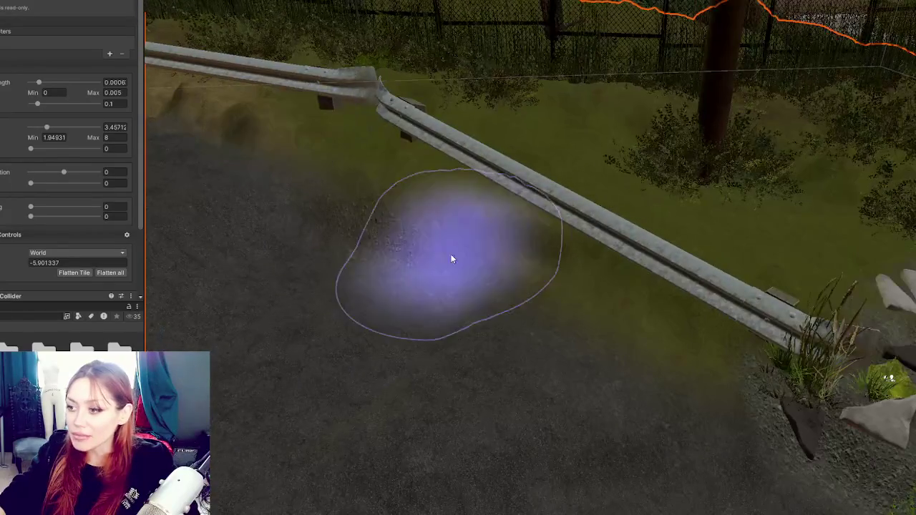
pyautogui.moveTo(528, 288); pyautogui.dragTo(529, 287)
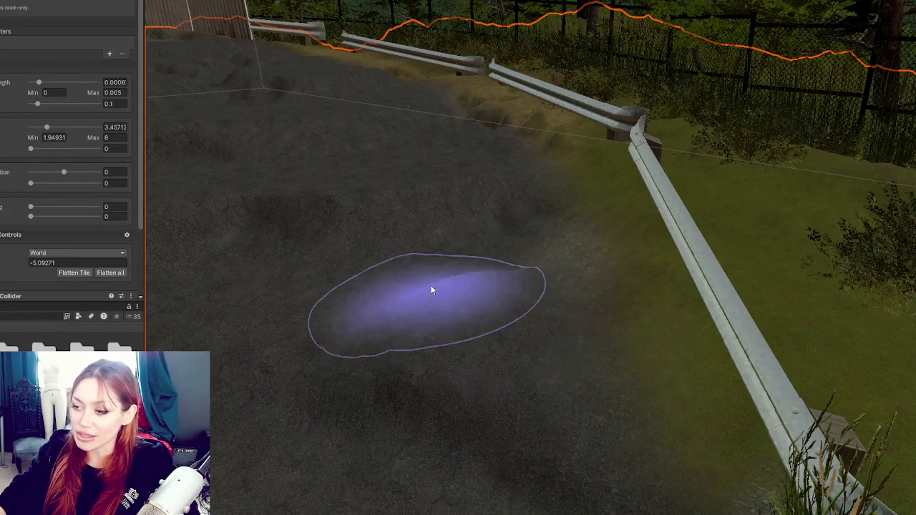
pyautogui.moveTo(496, 248); pyautogui.dragTo(589, 382)
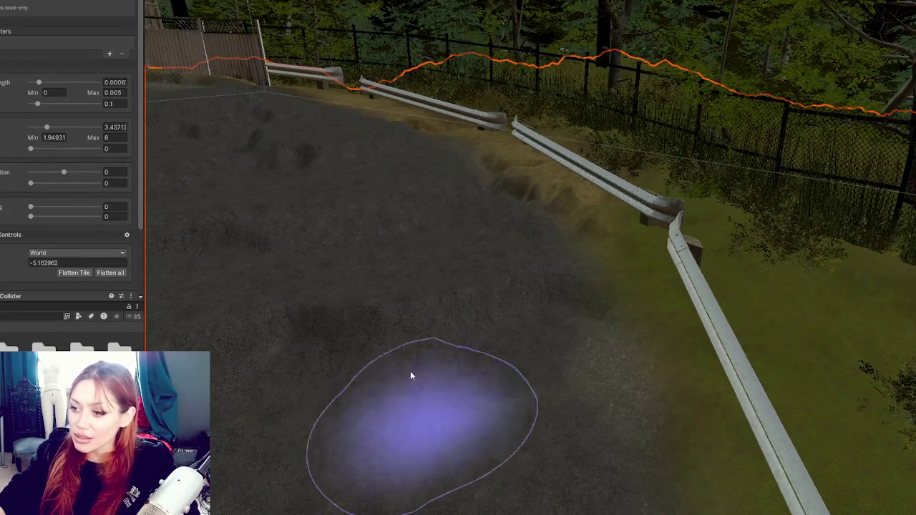
pyautogui.scroll(-2, 458, 386)
pyautogui.scroll(-2, 587, 254)
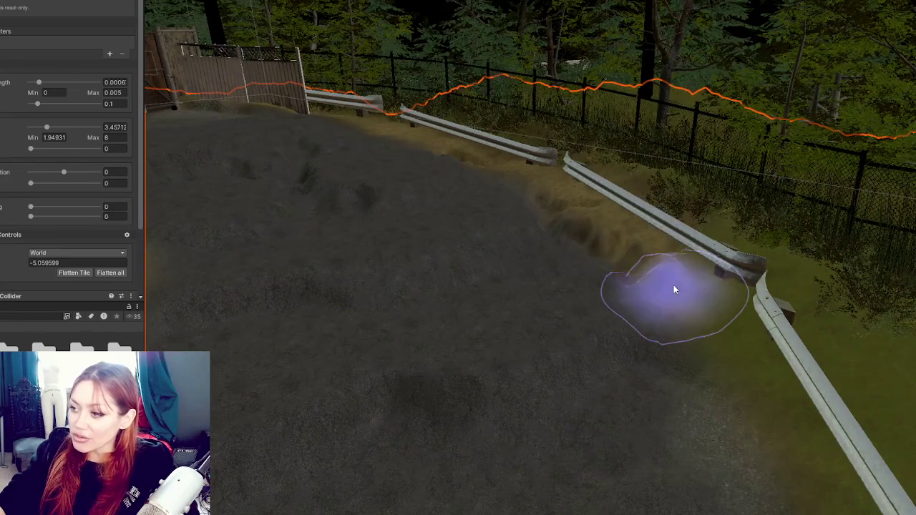
pyautogui.scroll(3, 669, 289)
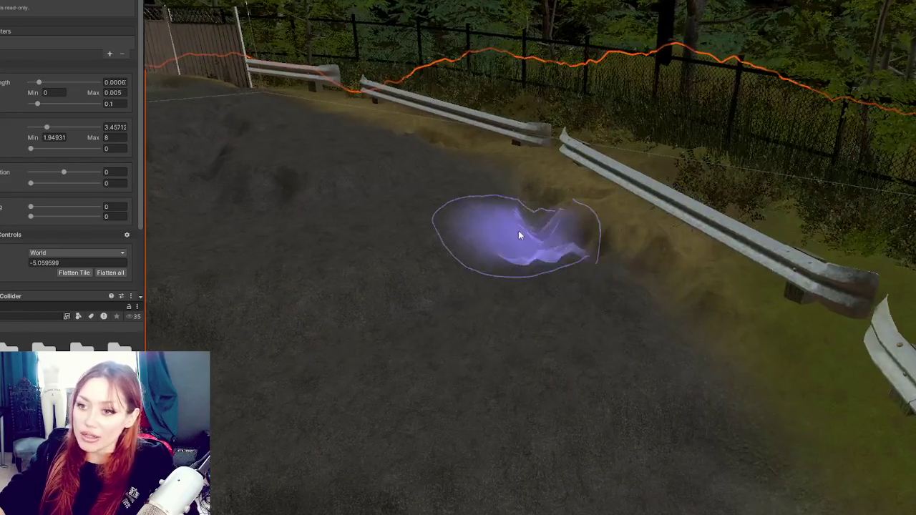
pyautogui.scroll(2, 544, 261)
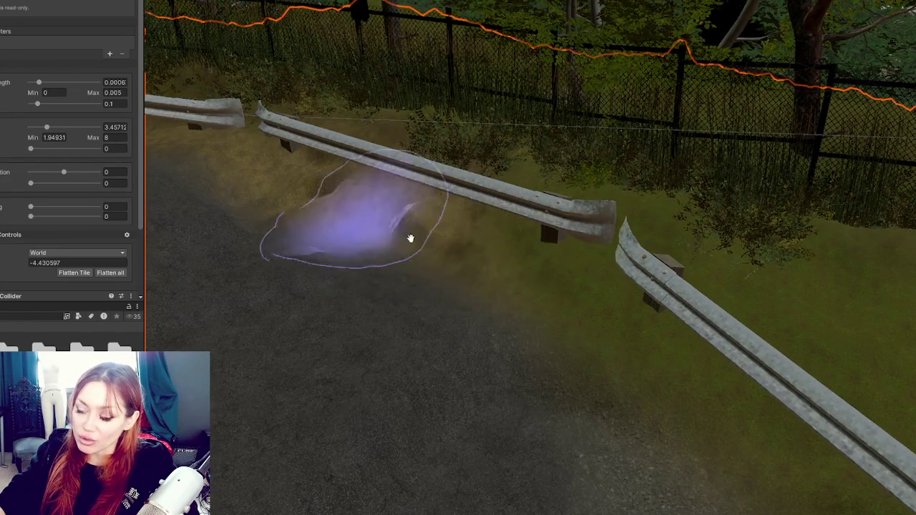
pyautogui.scroll(-1, 423, 222)
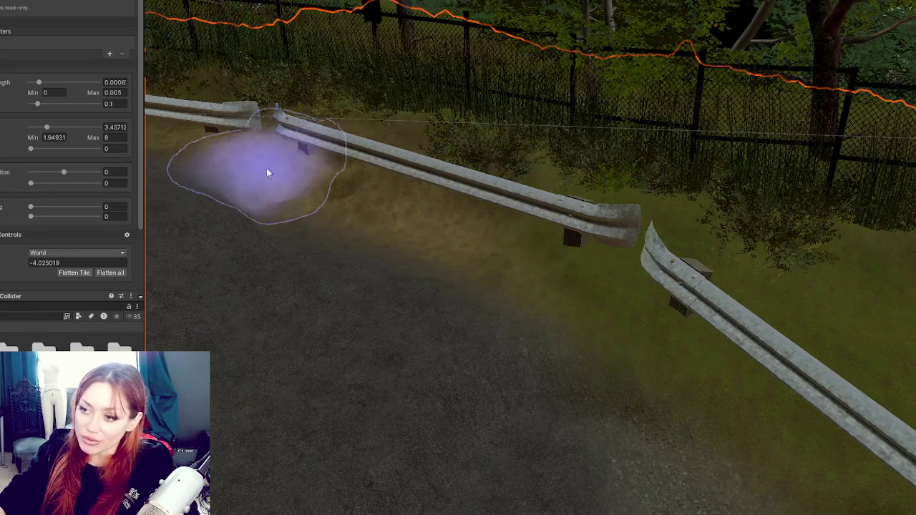
pyautogui.scroll(1, 370, 226)
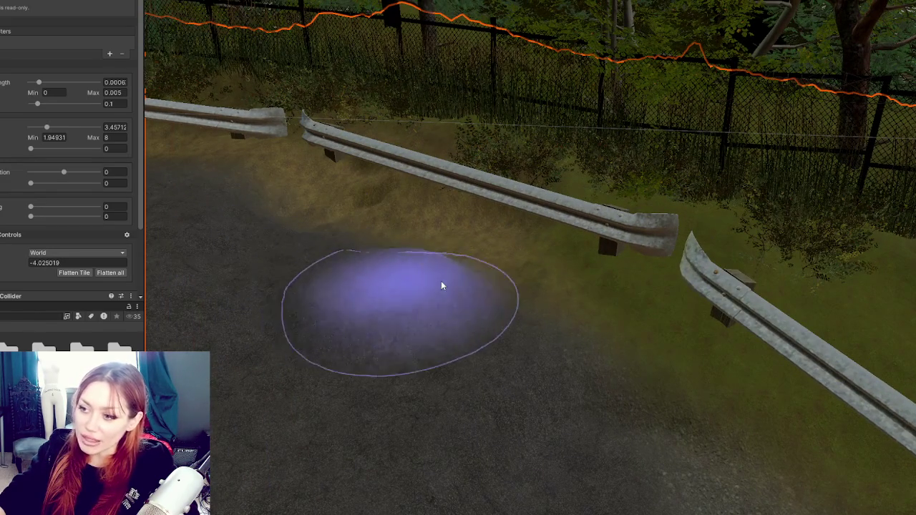
pyautogui.moveTo(399, 242)
pyautogui.mouseDown()
pyautogui.moveTo(290, 274)
pyautogui.moveTo(807, 343)
pyautogui.moveTo(650, 300)
pyautogui.moveTo(636, 315)
pyautogui.moveTo(717, 356)
pyautogui.moveTo(834, 336)
pyautogui.mouseUp()
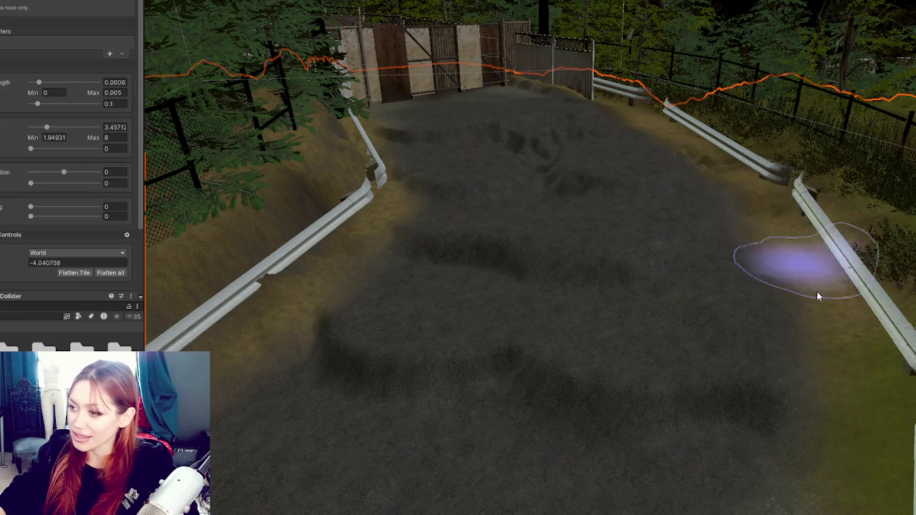
pyautogui.moveTo(822, 364)
pyautogui.mouseDown()
pyautogui.moveTo(665, 196)
pyautogui.moveTo(697, 300)
pyautogui.moveTo(538, 193)
pyautogui.moveTo(559, 193)
pyautogui.moveTo(425, 115)
pyautogui.moveTo(584, 304)
pyautogui.moveTo(638, 425)
pyautogui.mouseUp()
# Resample ground height by the guardrail near the gate, setting the target to about -2.53
pyautogui.keyDown('shift'); pyautogui.click(499, 294); pyautogui.keyUp('shift')
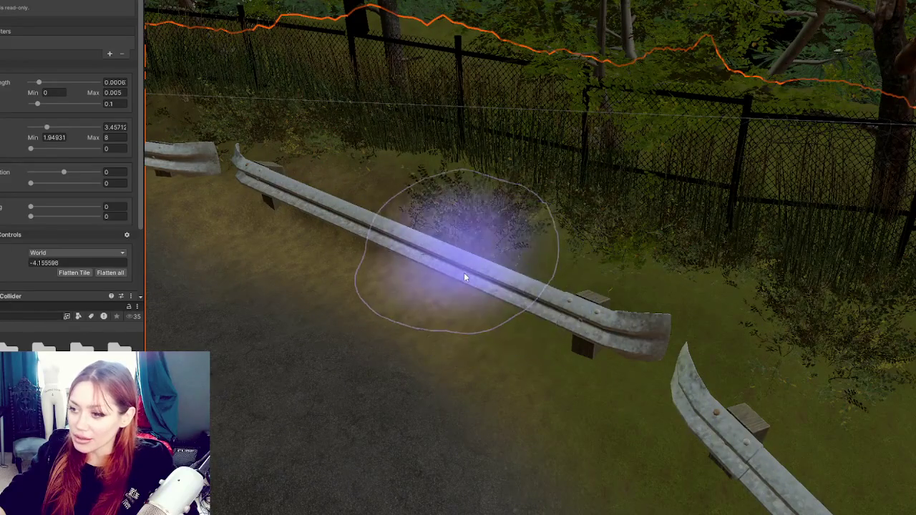
pyautogui.keyDown('shift'); pyautogui.click(436, 236); pyautogui.keyUp('shift')
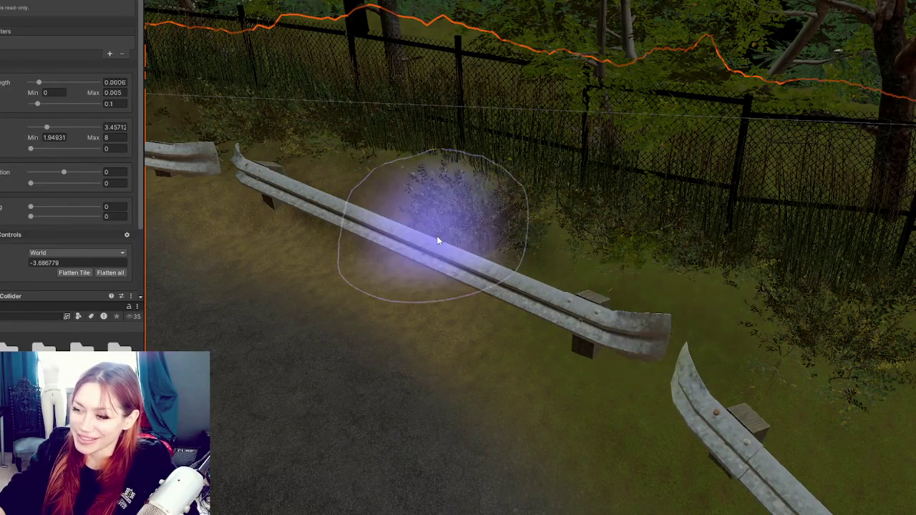
pyautogui.moveTo(288, 192)
pyautogui.mouseDown()
pyautogui.moveTo(377, 276)
pyautogui.moveTo(527, 191)
pyautogui.moveTo(525, 291)
pyautogui.moveTo(375, 143)
pyautogui.mouseUp()
pyautogui.keyDown('shift'); pyautogui.click(519, 267); pyautogui.keyUp('shift')
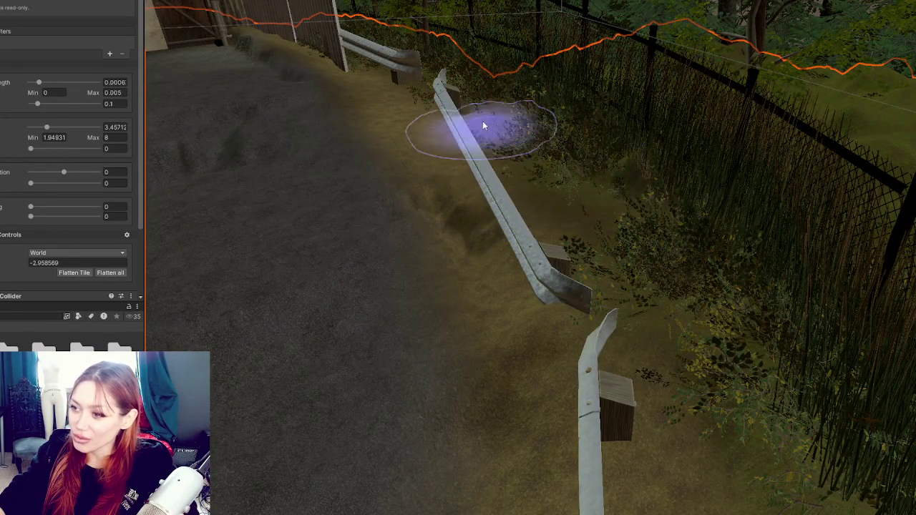
pyautogui.moveTo(482, 121); pyautogui.dragTo(593, 490)
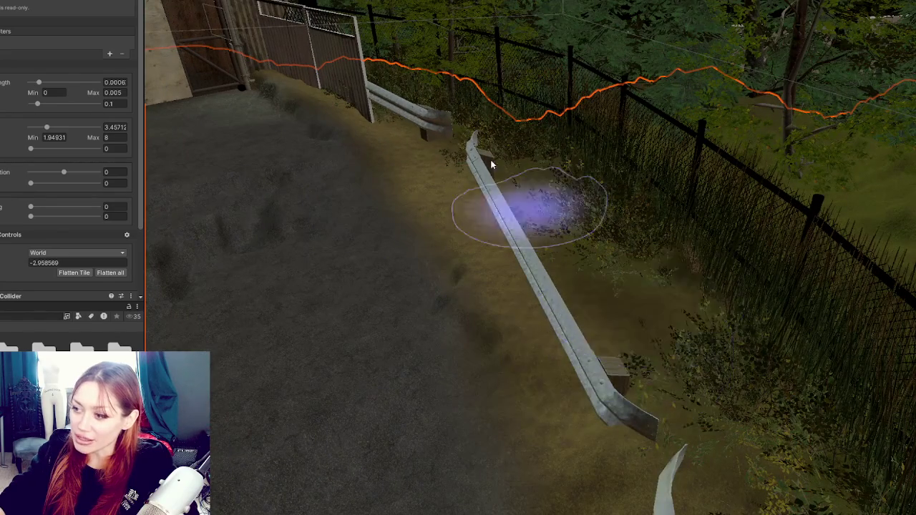
pyautogui.moveTo(487, 417)
pyautogui.mouseDown()
pyautogui.moveTo(327, 77)
pyautogui.moveTo(430, 215)
pyautogui.mouseUp()
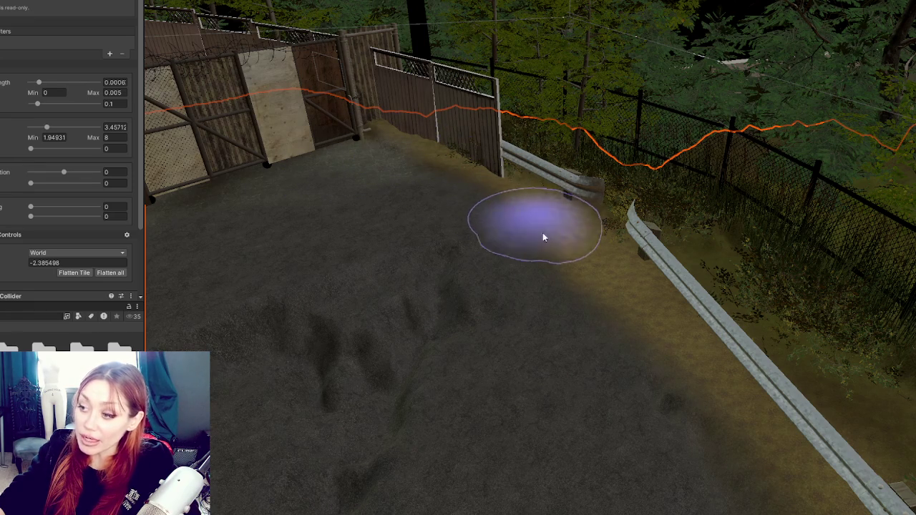
pyautogui.moveTo(501, 227); pyautogui.dragTo(650, 251)
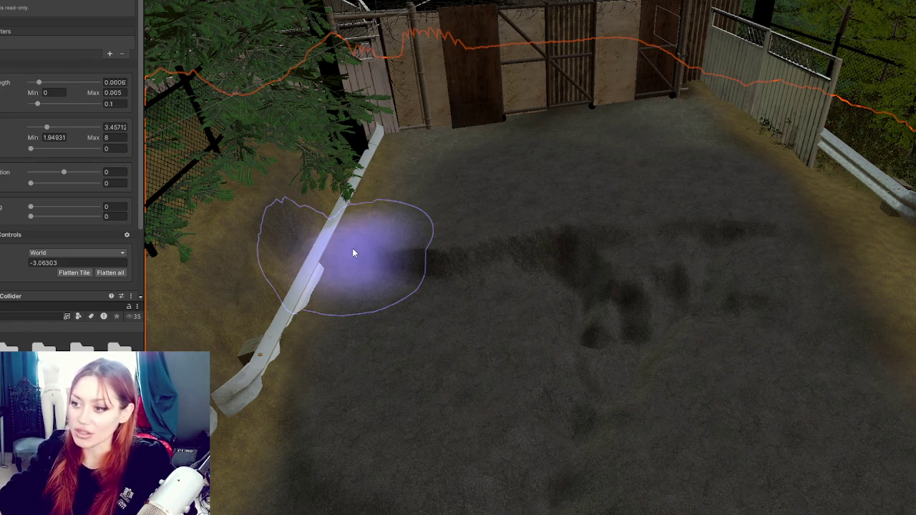
pyautogui.keyDown('ctrl'); pyautogui.click(422, 264); pyautogui.keyUp('ctrl')
# Sample the road height twice beside the rock pile, setting the target to -5.634485
pyautogui.moveTo(509, 325)
pyautogui.mouseDown()
pyautogui.moveTo(531, 267)
pyautogui.moveTo(613, 184)
pyautogui.moveTo(501, 175)
pyautogui.moveTo(490, 129)
pyautogui.moveTo(511, 129)
pyautogui.moveTo(597, 215)
pyautogui.moveTo(509, 215)
pyautogui.mouseUp()
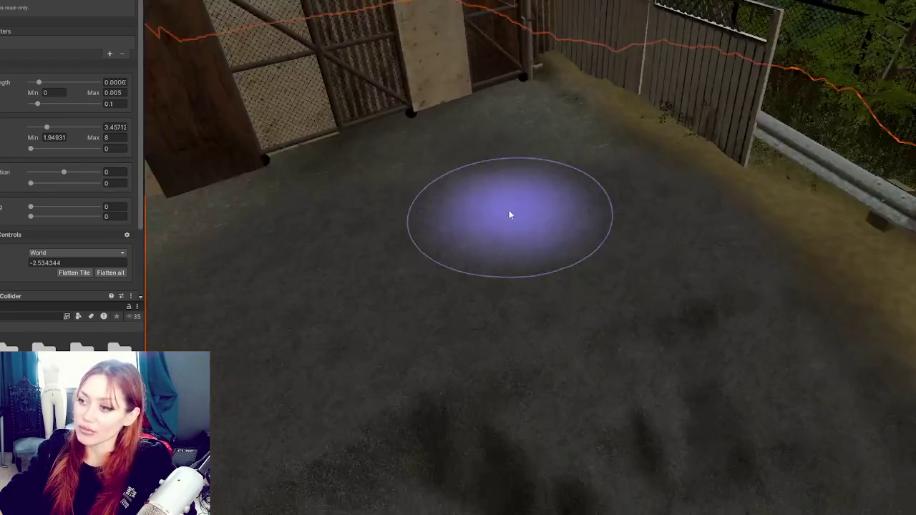
pyautogui.scroll(-5, 509, 215)
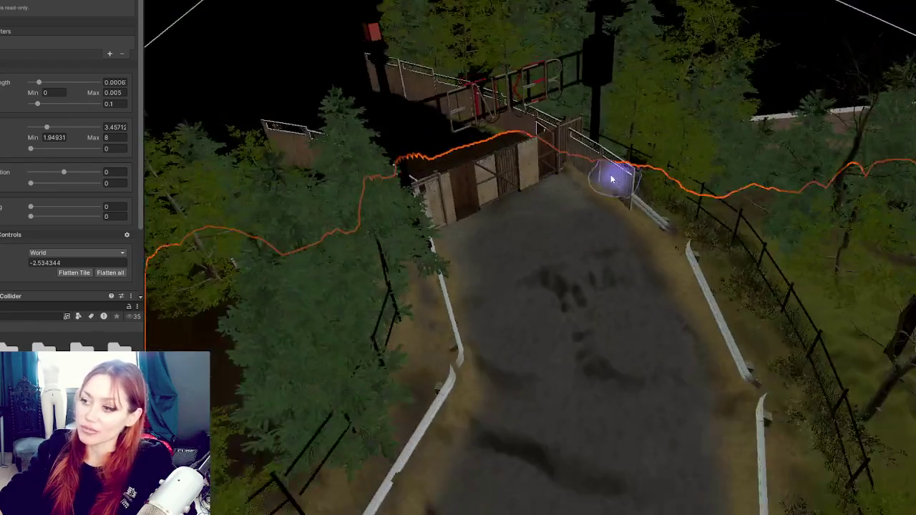
pyautogui.moveTo(613, 178); pyautogui.dragTo(587, 229)
pyautogui.scroll(3, 562, 269)
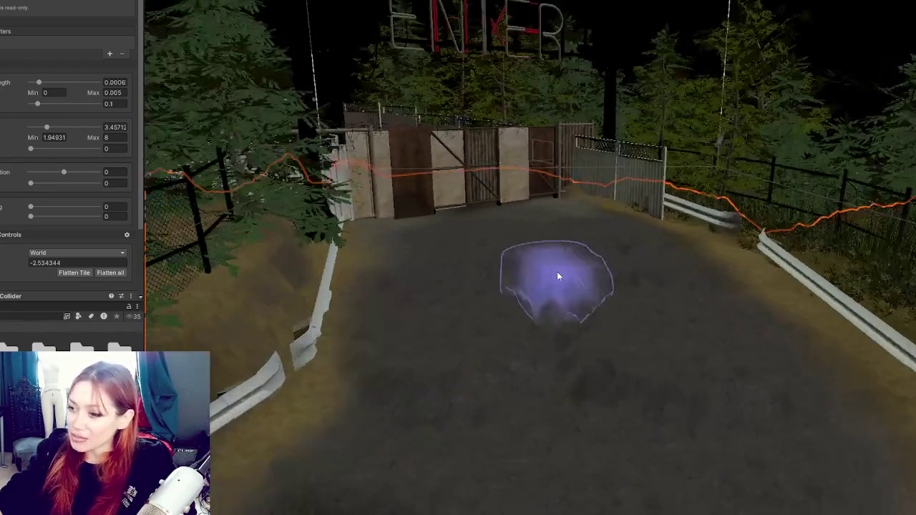
pyautogui.scroll(-2, 558, 276)
pyautogui.scroll(5, 544, 265)
pyautogui.scroll(-5, 548, 253)
pyautogui.moveTo(597, 241)
pyautogui.mouseDown()
pyautogui.moveTo(604, 155)
pyautogui.moveTo(596, 223)
pyautogui.moveTo(540, 206)
pyautogui.moveTo(609, 189)
pyautogui.moveTo(509, 223)
pyautogui.mouseUp()
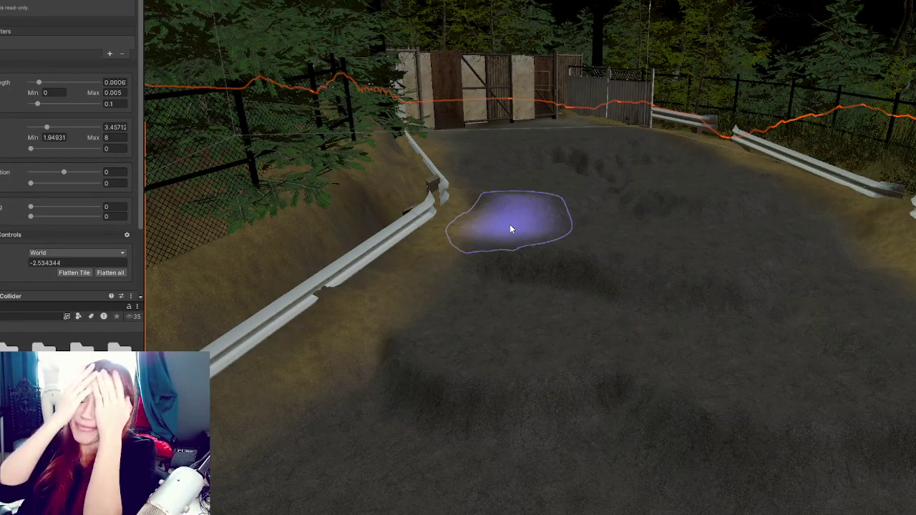
pyautogui.moveTo(509, 224)
pyautogui.mouseDown()
pyautogui.moveTo(507, 329)
pyautogui.moveTo(603, 265)
pyautogui.moveTo(458, 277)
pyautogui.moveTo(709, 265)
pyautogui.moveTo(517, 244)
pyautogui.moveTo(619, 236)
pyautogui.moveTo(486, 243)
pyautogui.moveTo(642, 264)
pyautogui.moveTo(501, 251)
pyautogui.moveTo(679, 331)
pyautogui.mouseUp()
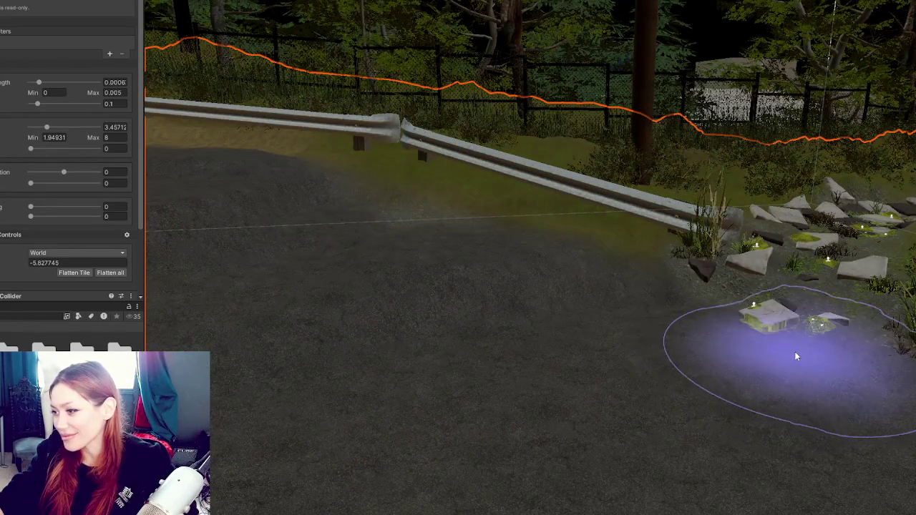
pyautogui.keyDown('shift'); pyautogui.click(733, 356); pyautogui.keyUp('shift')
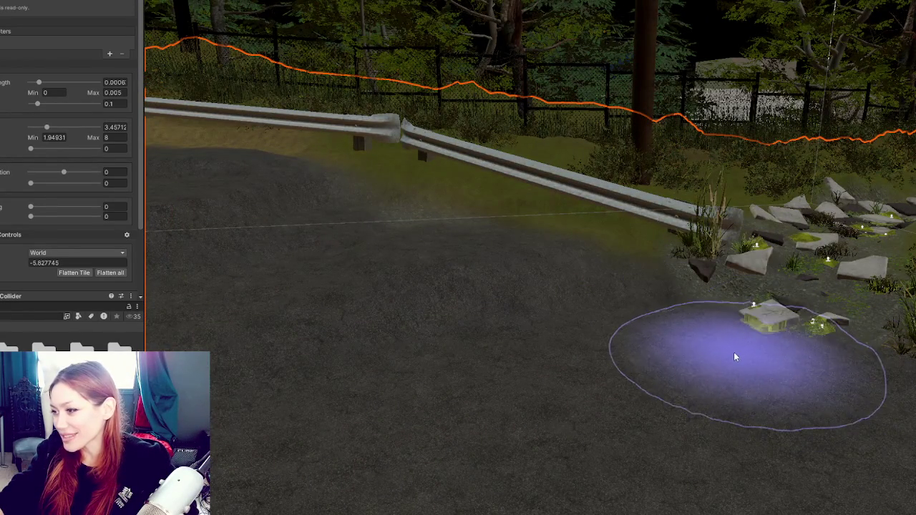
pyautogui.keyDown('shift'); pyautogui.click(719, 286); pyautogui.keyUp('shift')
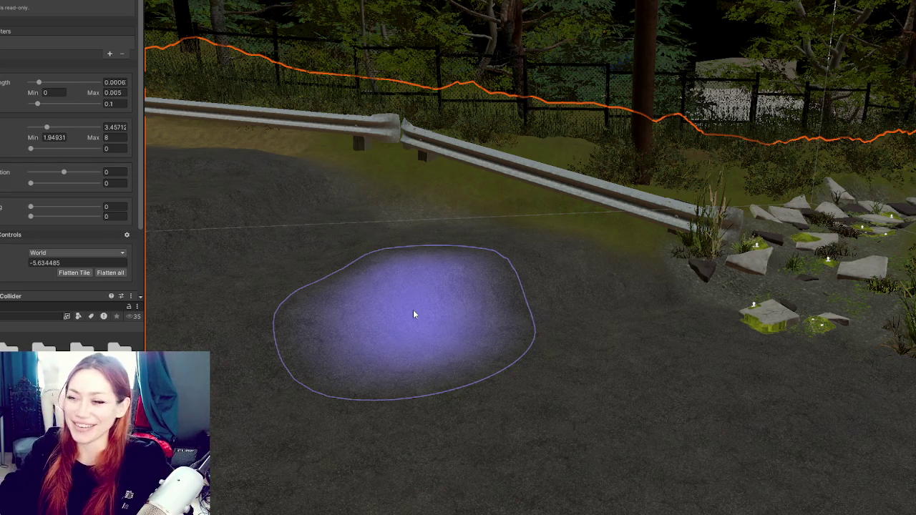
# Zoom in and out to inspect the smoothed road below the guardrails
pyautogui.scroll(5, 523, 260)
pyautogui.scroll(-5, 408, 265)
pyautogui.scroll(5, 838, 327)
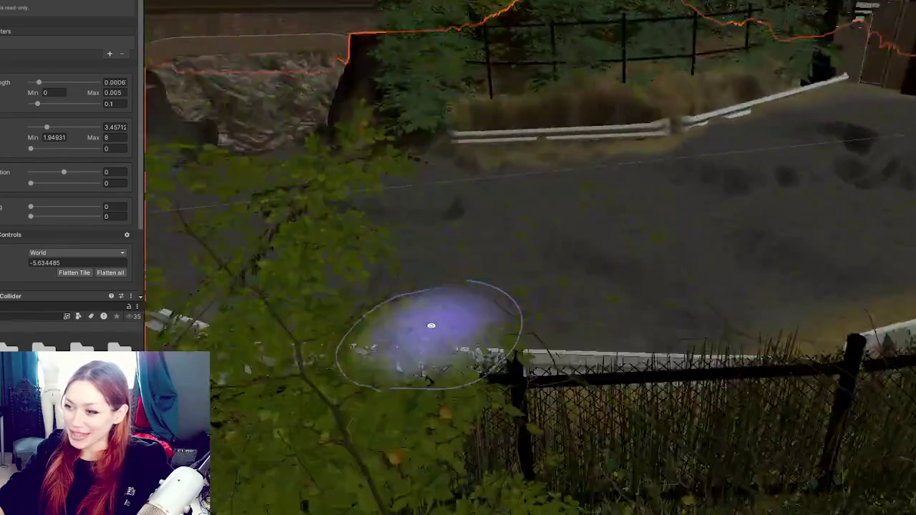
pyautogui.scroll(-5, 430, 325)
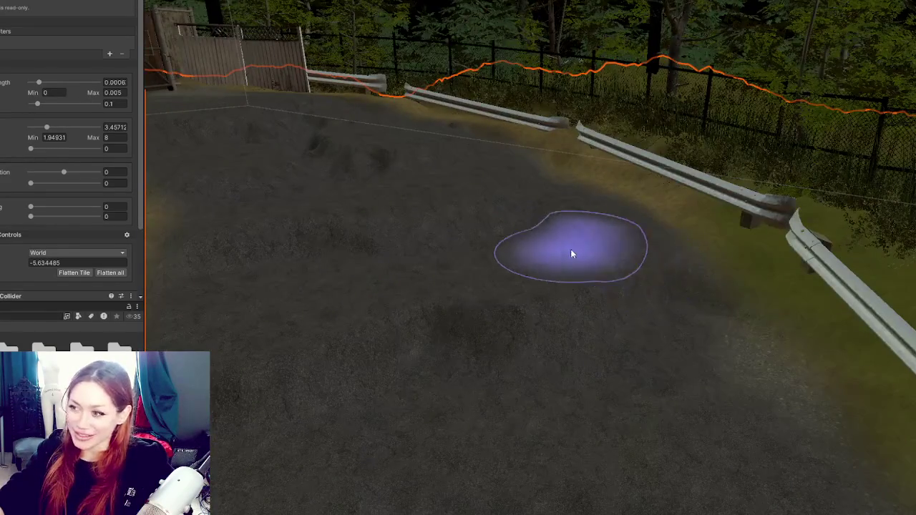
pyautogui.scroll(-3, 570, 255)
pyautogui.scroll(5, 592, 242)
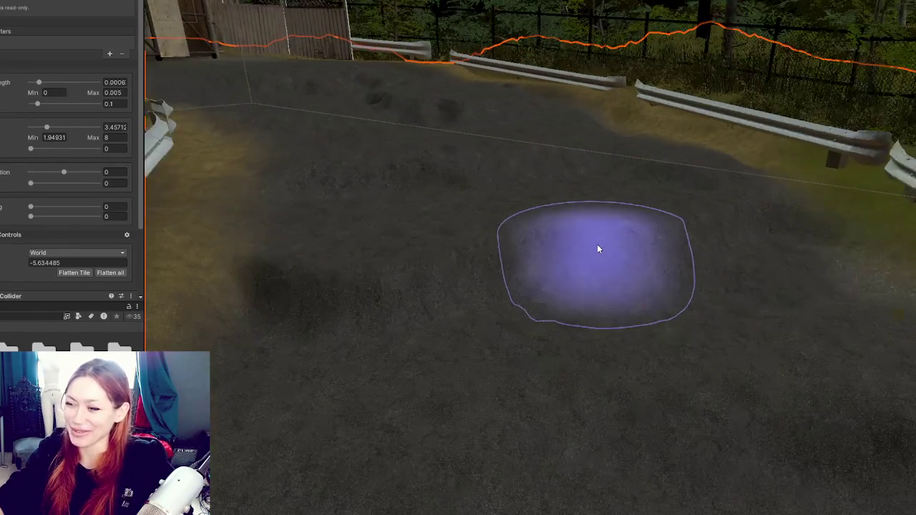
pyautogui.scroll(-3, 599, 249)
pyautogui.scroll(2, 709, 322)
pyautogui.scroll(-2, 635, 280)
pyautogui.scroll(4, 620, 272)
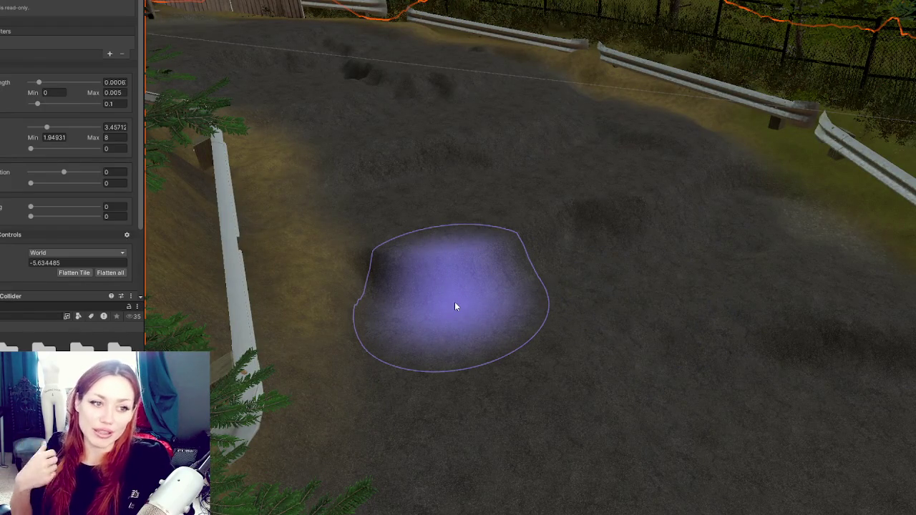
pyautogui.scroll(-2, 454, 301)
# Set size Max to 8, sample height under the rock (about -6.32), and shape mounds at its base
pyautogui.moveTo(458, 305)
pyautogui.mouseDown()
pyautogui.moveTo(619, 238)
pyautogui.moveTo(537, 223)
pyautogui.moveTo(779, 232)
pyautogui.moveTo(636, 280)
pyautogui.moveTo(574, 252)
pyautogui.moveTo(656, 360)
pyautogui.moveTo(627, 317)
pyautogui.mouseUp()
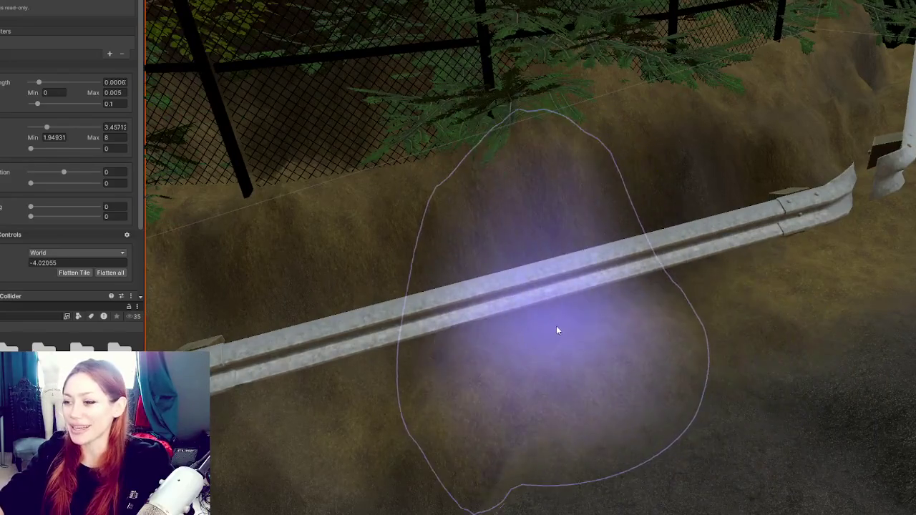
pyautogui.moveTo(556, 329)
pyautogui.mouseDown()
pyautogui.moveTo(728, 315)
pyautogui.moveTo(558, 344)
pyautogui.moveTo(529, 292)
pyautogui.moveTo(564, 267)
pyautogui.moveTo(337, 279)
pyautogui.moveTo(732, 300)
pyautogui.moveTo(554, 316)
pyautogui.moveTo(262, 280)
pyautogui.mouseUp()
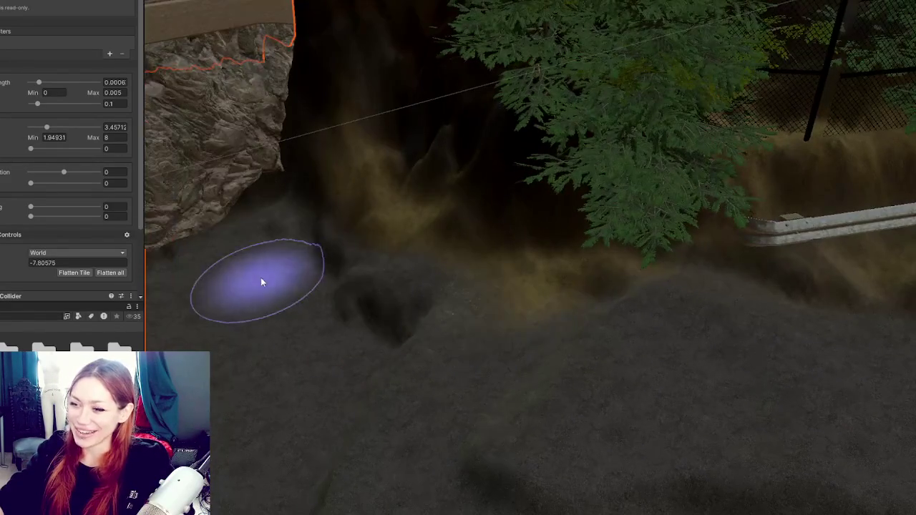
pyautogui.moveTo(542, 355)
pyautogui.mouseDown()
pyautogui.moveTo(474, 337)
pyautogui.moveTo(577, 317)
pyautogui.moveTo(500, 272)
pyautogui.mouseUp()
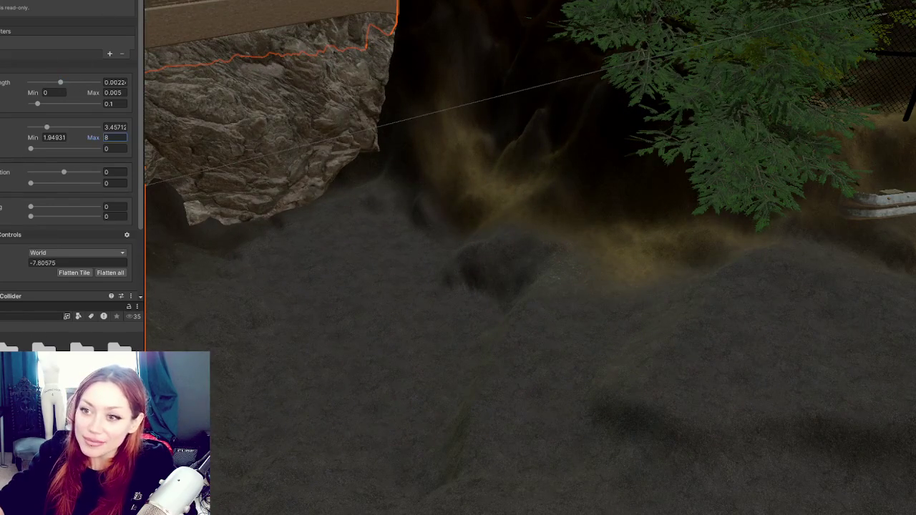
pyautogui.press('Return')
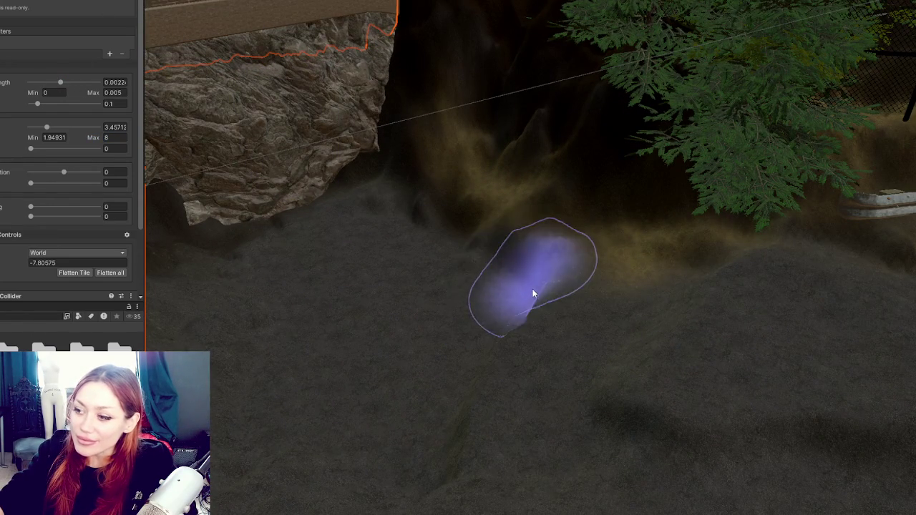
pyautogui.keyDown('shift'); pyautogui.click(490, 290); pyautogui.keyUp('shift')
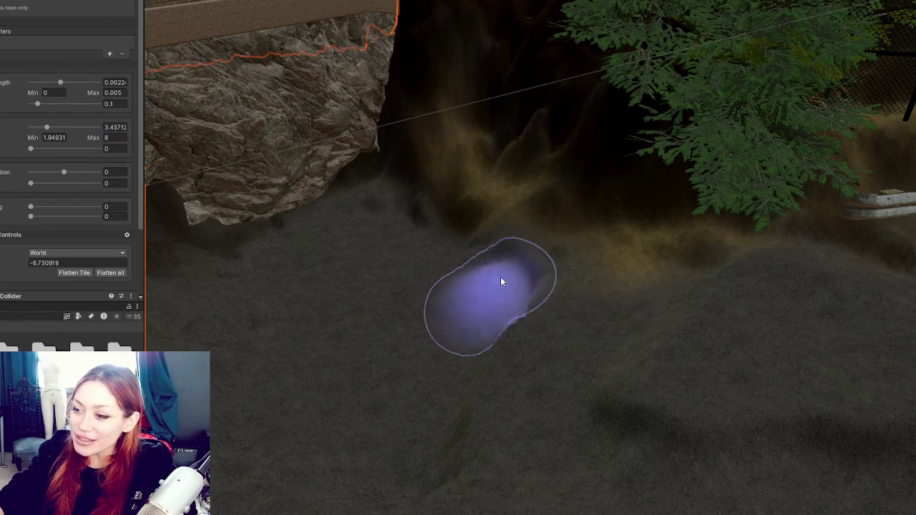
pyautogui.moveTo(451, 230)
pyautogui.mouseDown()
pyautogui.moveTo(522, 190)
pyautogui.moveTo(428, 207)
pyautogui.mouseUp()
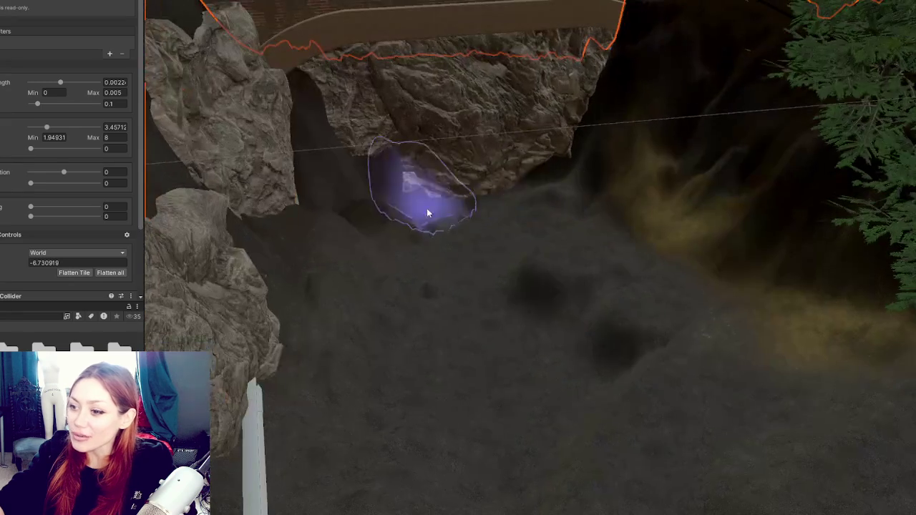
pyautogui.keyDown('shift'); pyautogui.click(444, 256); pyautogui.keyUp('shift')
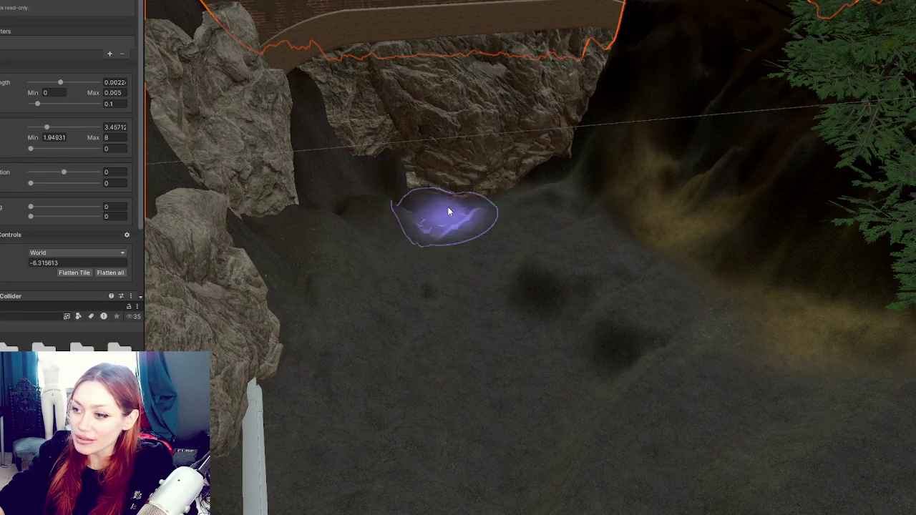
pyautogui.moveTo(579, 232); pyautogui.dragTo(665, 296)
pyautogui.scroll(4, 43, 86)
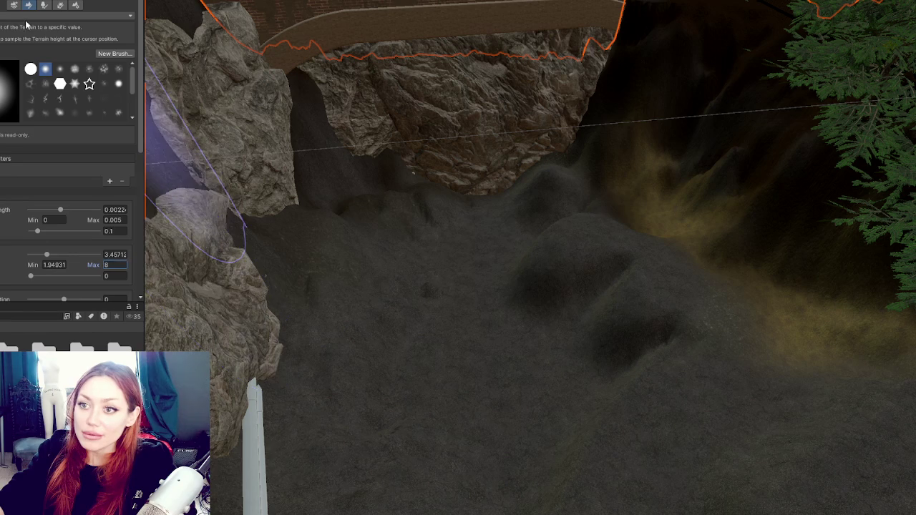
# Switch to Smooth Height, enlarge the brush to about 5.35, and adjust the strength range values
pyautogui.click(22, 15)
pyautogui.click(28, 107)
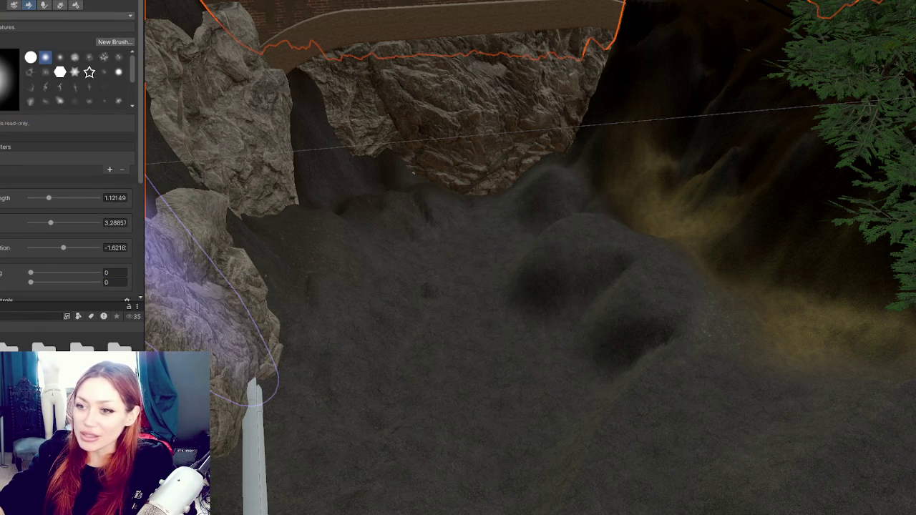
pyautogui.scroll(-4, 34, 94)
pyautogui.moveTo(50, 65)
pyautogui.mouseDown()
pyautogui.moveTo(65, 64)
pyautogui.moveTo(65, 40)
pyautogui.moveTo(79, 39)
pyautogui.mouseUp()
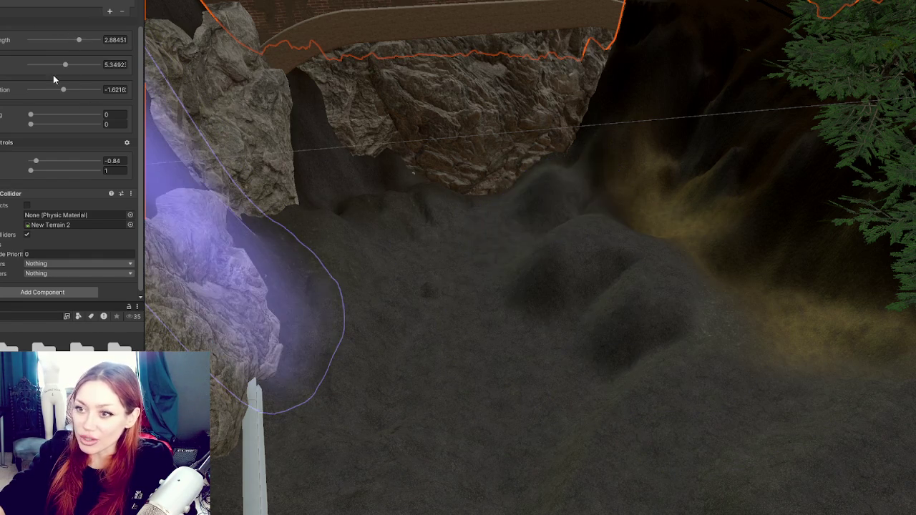
pyautogui.click(111, 50)
pyautogui.write('0.023')
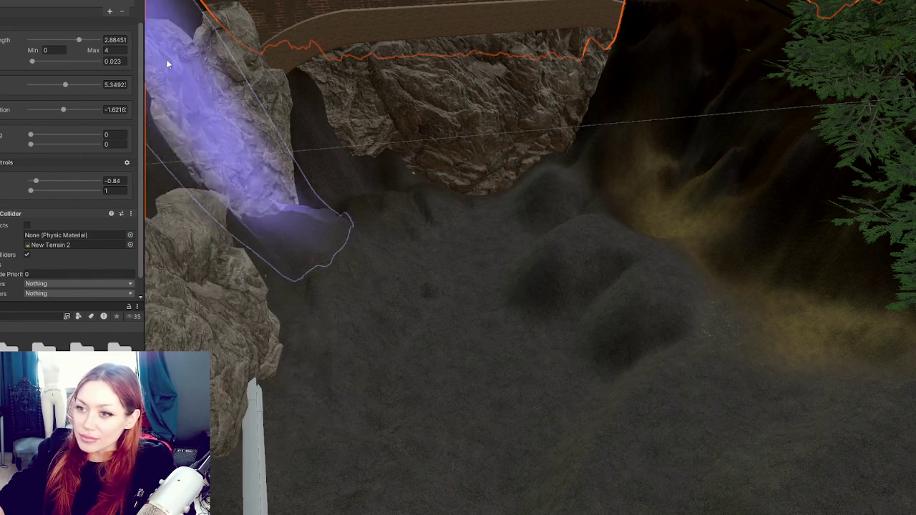
pyautogui.moveTo(110, 62); pyautogui.dragTo(169, 65)
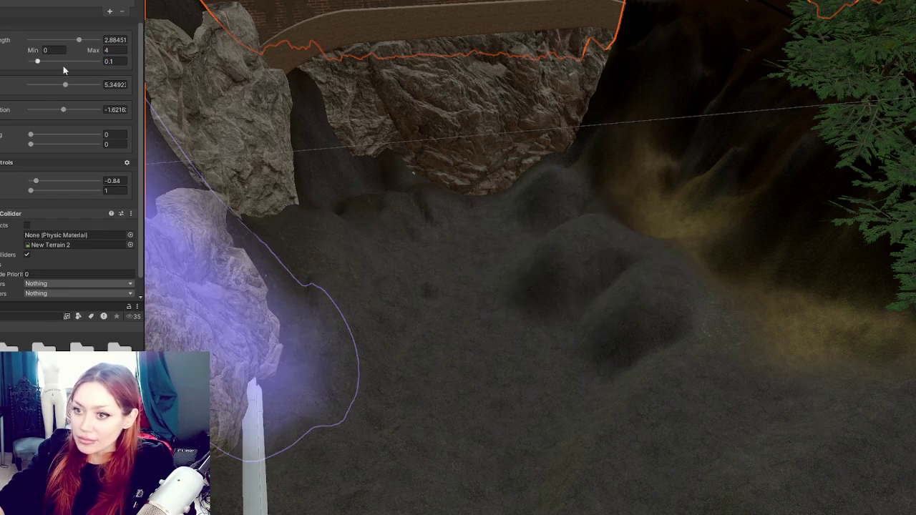
pyautogui.click(38, 191)
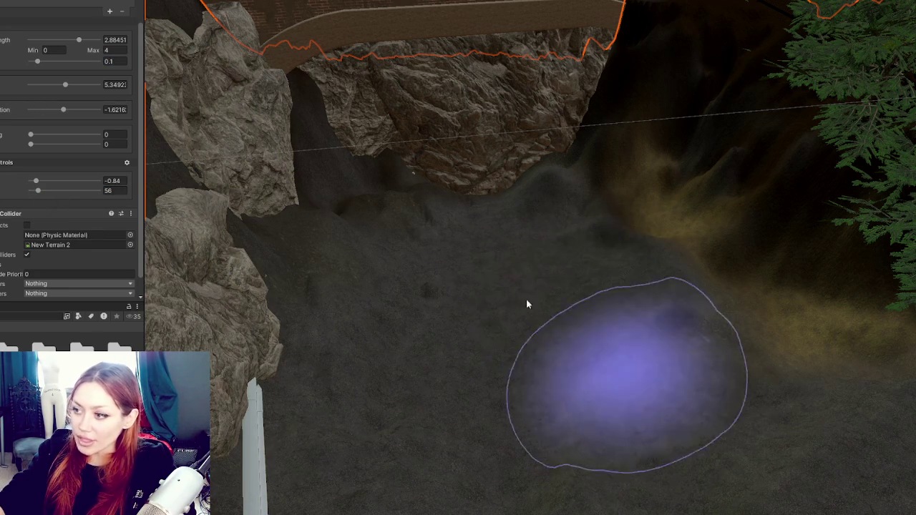
pyautogui.moveTo(631, 341)
pyautogui.mouseDown()
pyautogui.moveTo(526, 272)
pyautogui.moveTo(598, 317)
pyautogui.moveTo(607, 362)
pyautogui.moveTo(618, 259)
pyautogui.moveTo(650, 272)
pyautogui.moveTo(639, 358)
pyautogui.mouseUp()
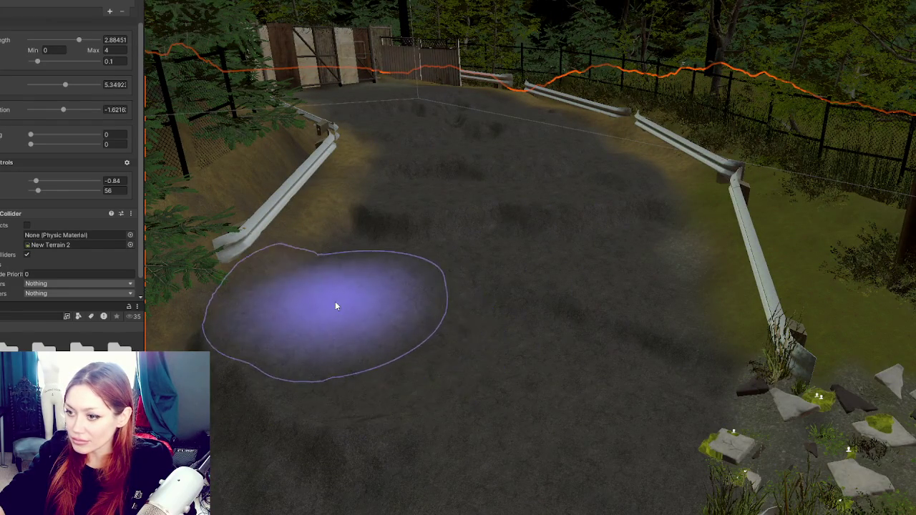
pyautogui.moveTo(465, 398)
pyautogui.mouseDown()
pyautogui.moveTo(524, 324)
pyautogui.moveTo(603, 425)
pyautogui.moveTo(634, 291)
pyautogui.moveTo(468, 241)
pyautogui.moveTo(505, 439)
pyautogui.mouseUp()
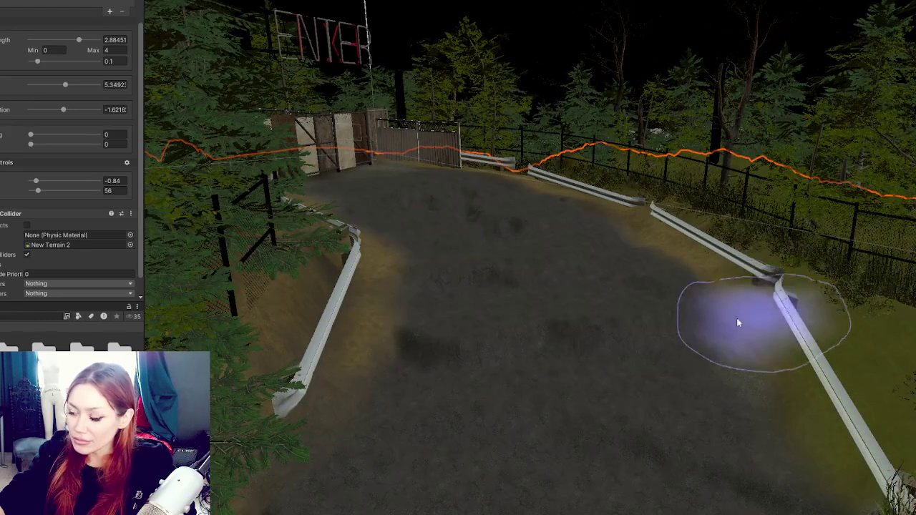